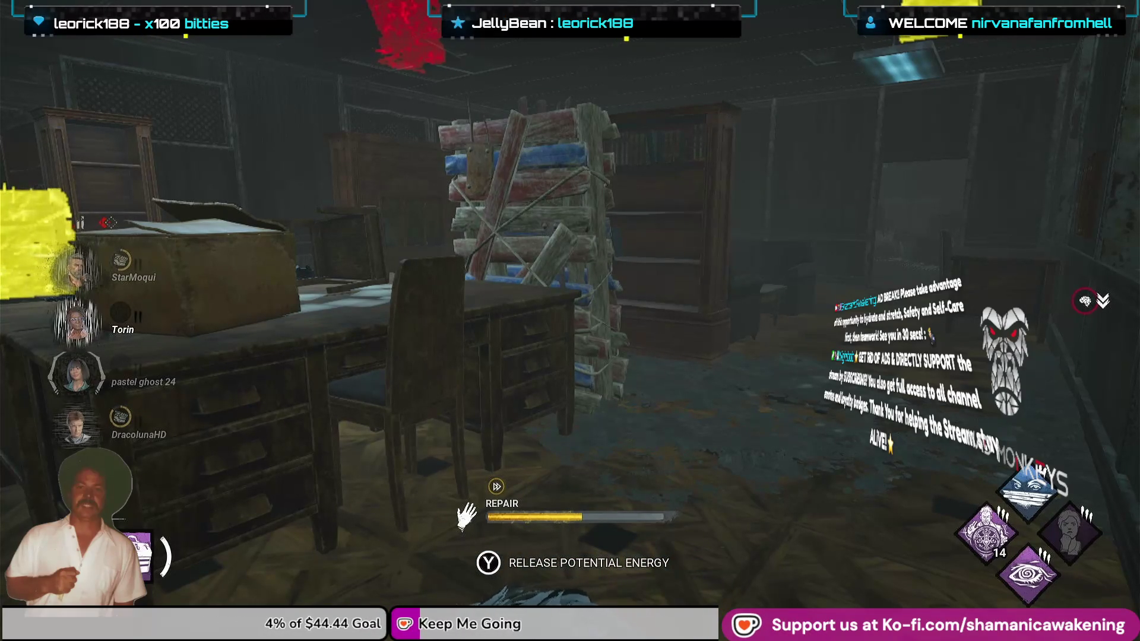
Hit the generator repair skill checks and release the stored Potential Energy.
key("space")
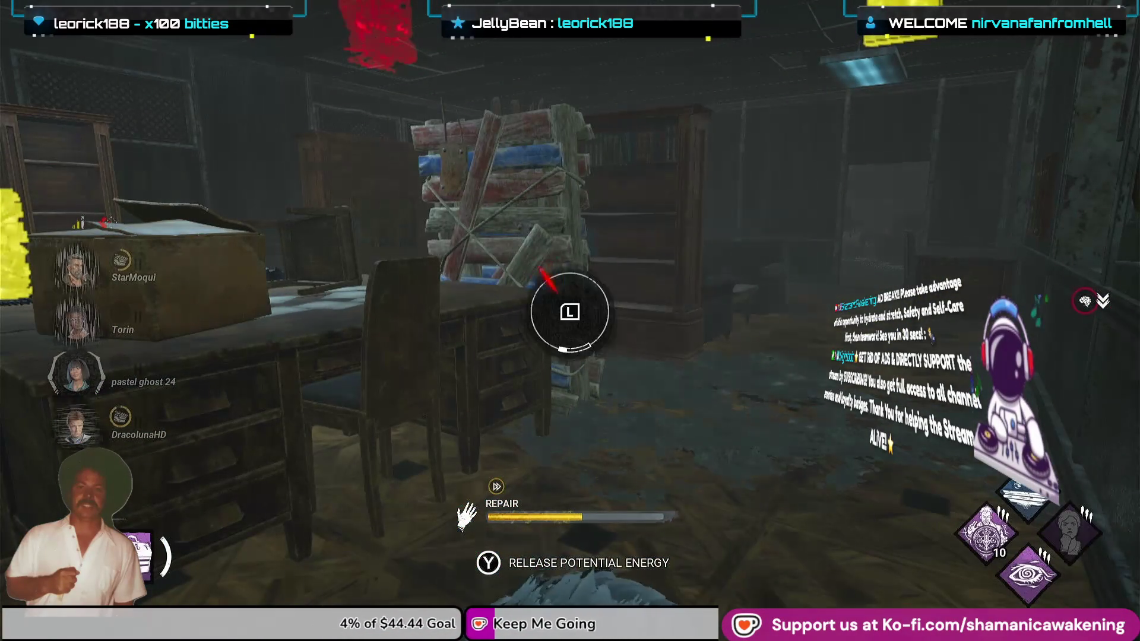
key("l")
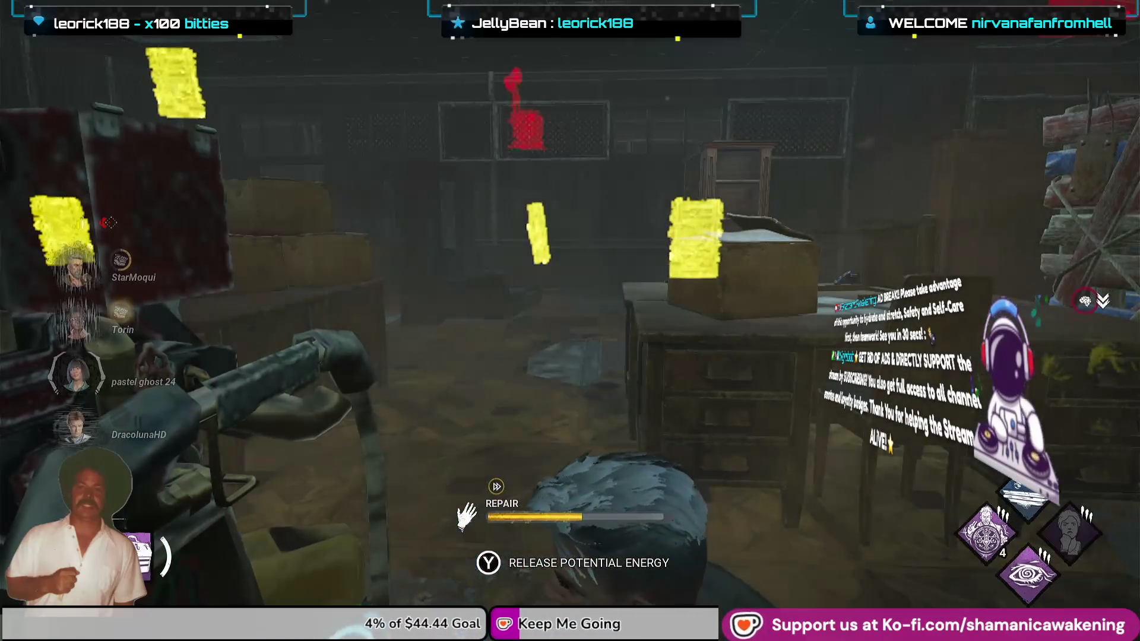
key("e")
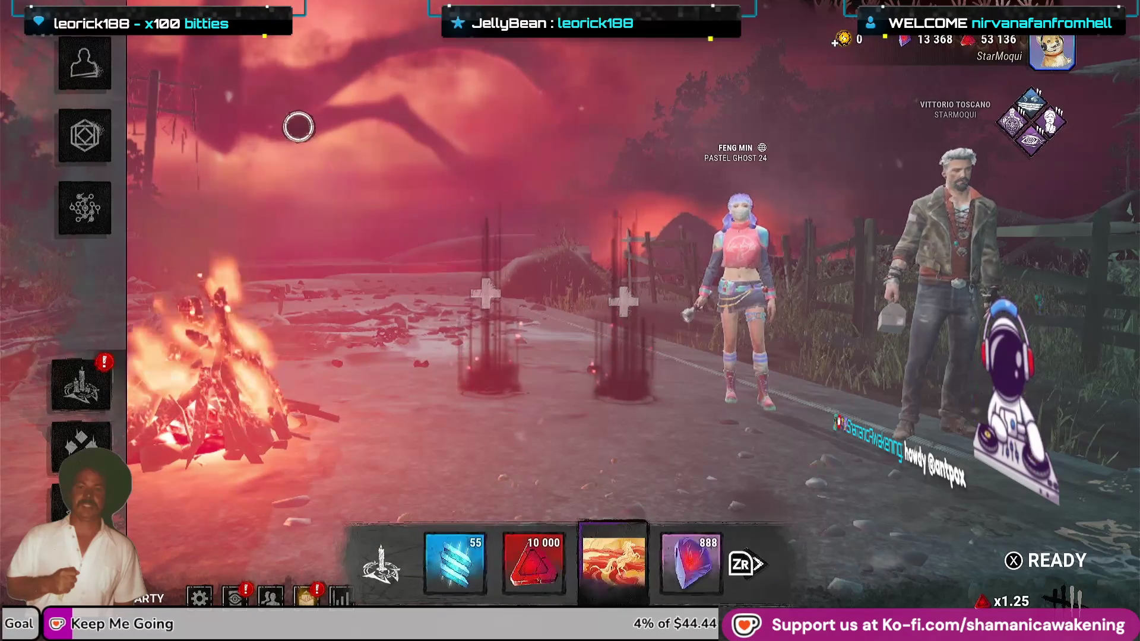
Equip Lightweight in the survivor's second perk slot, then go to the Bloodweb.
left_click(109, 132)
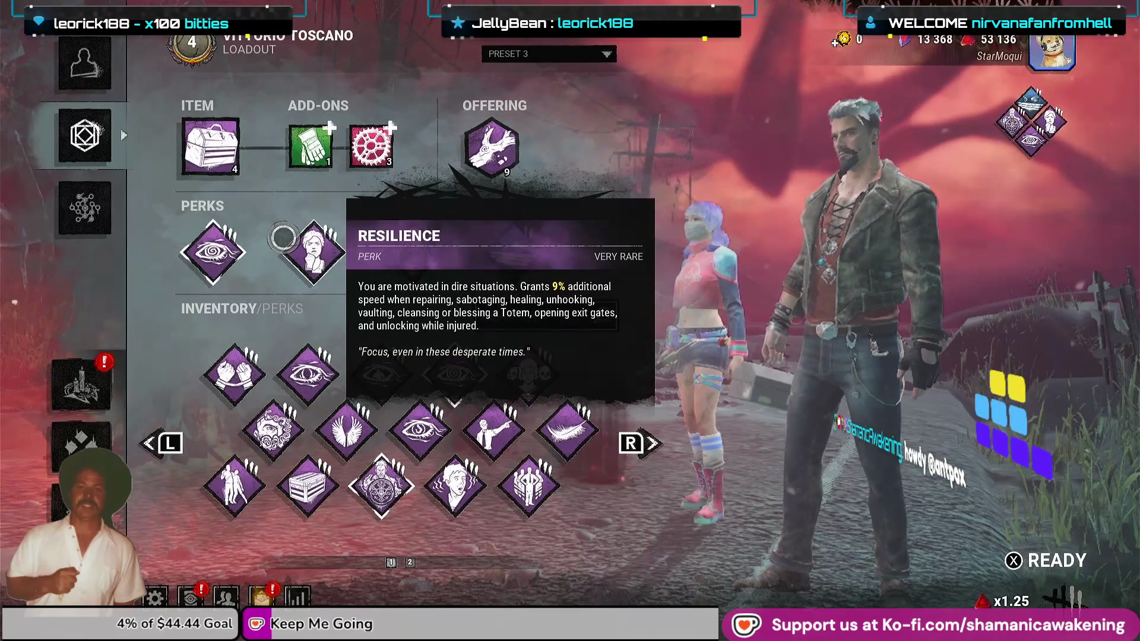
key("r")
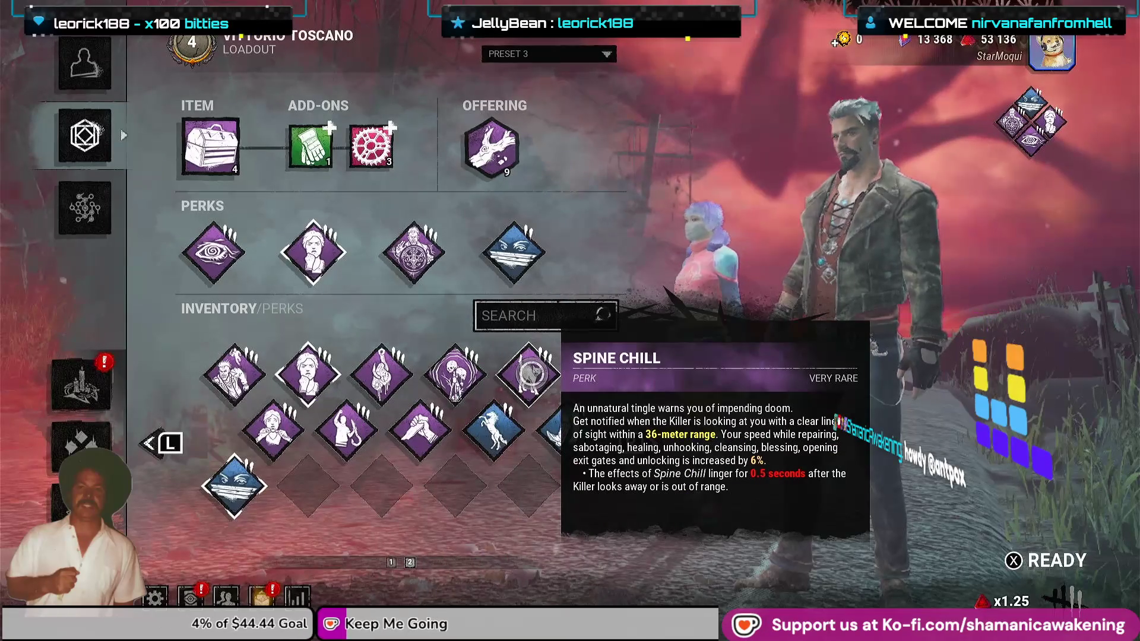
key("l")
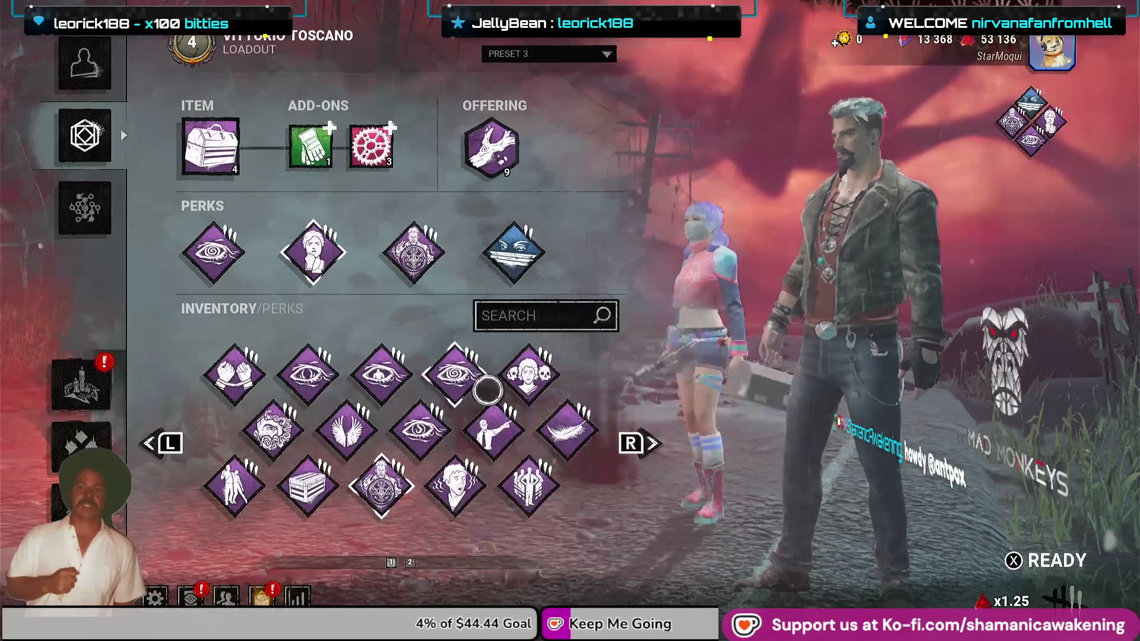
mouse_move(572, 420)
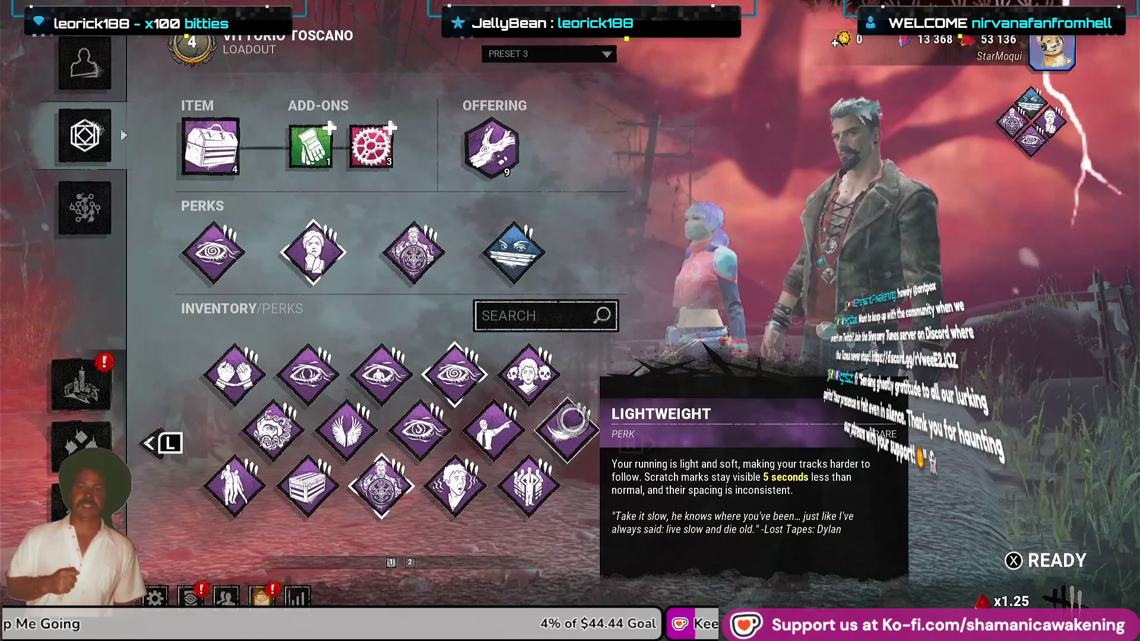
left_click(570, 423)
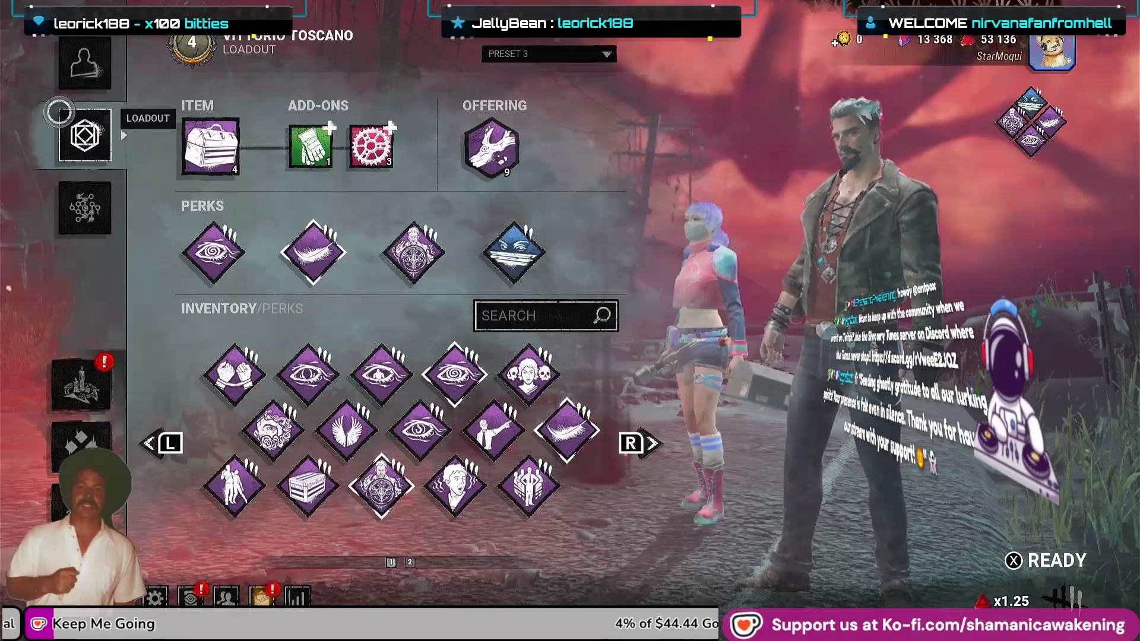
left_click(58, 218)
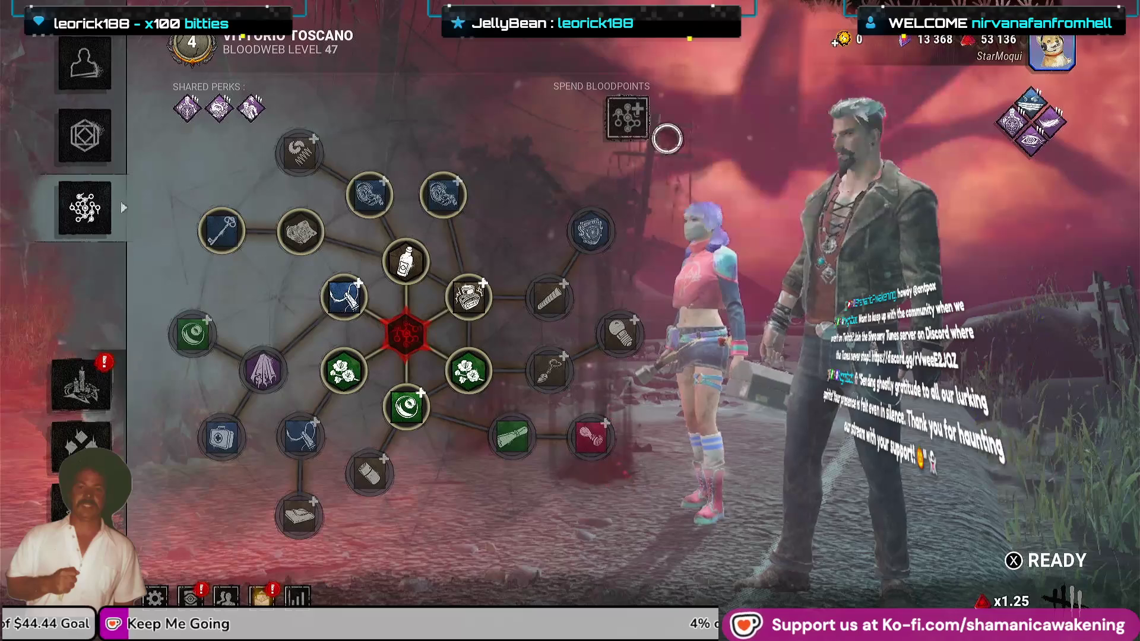
Cancel Spend Bloodpoints without spending anything, then ready up so the match countdown starts.
left_click(613, 136)
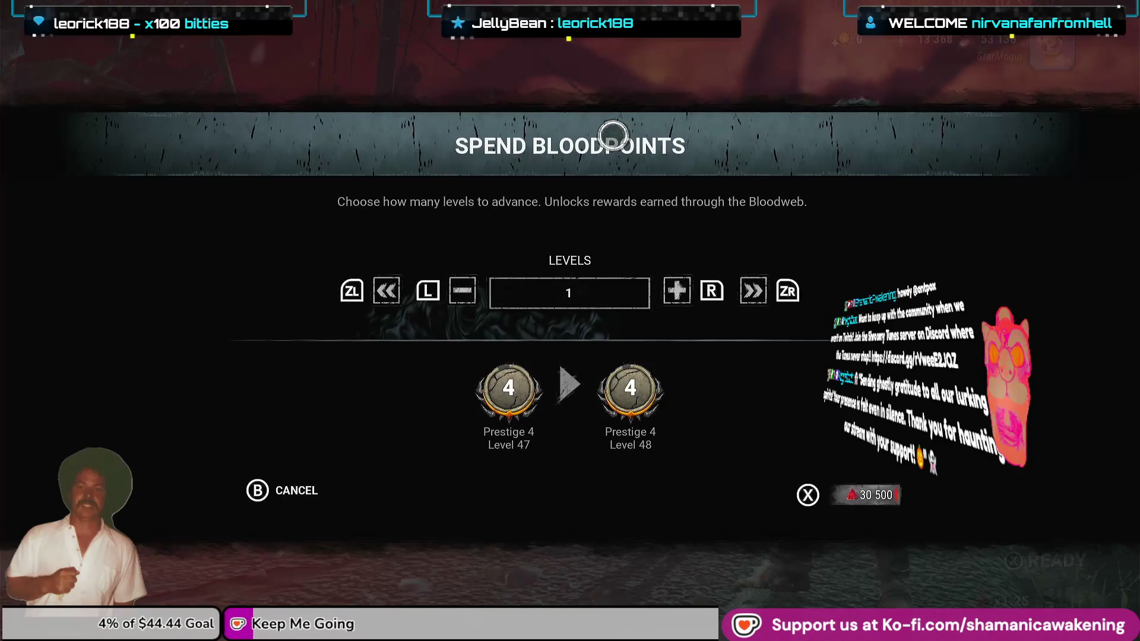
key("Escape")
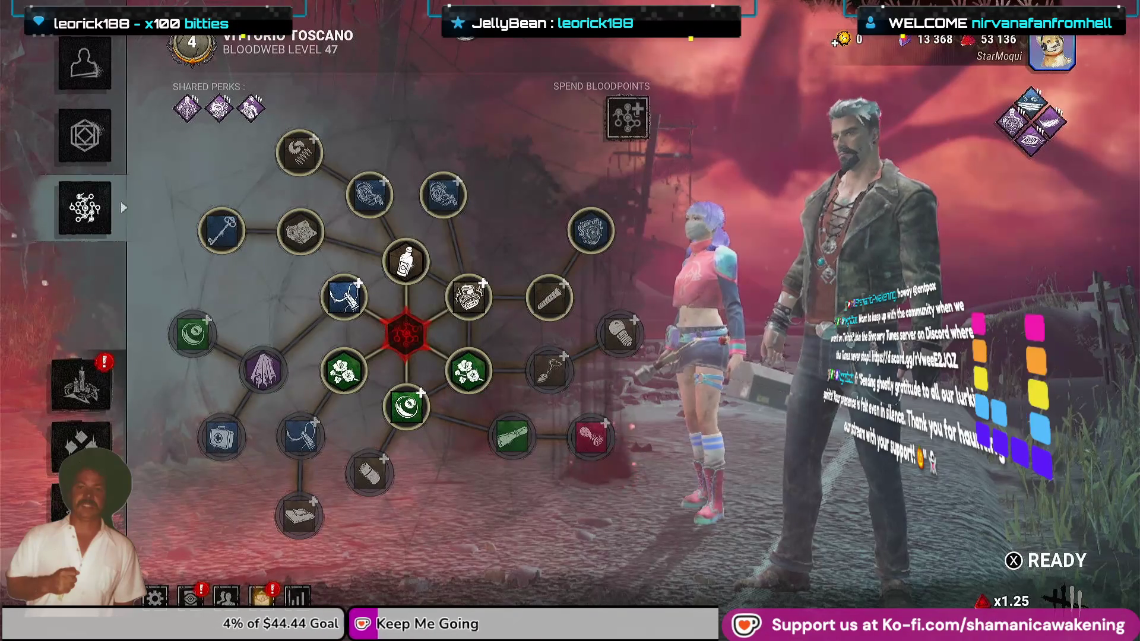
key("x")
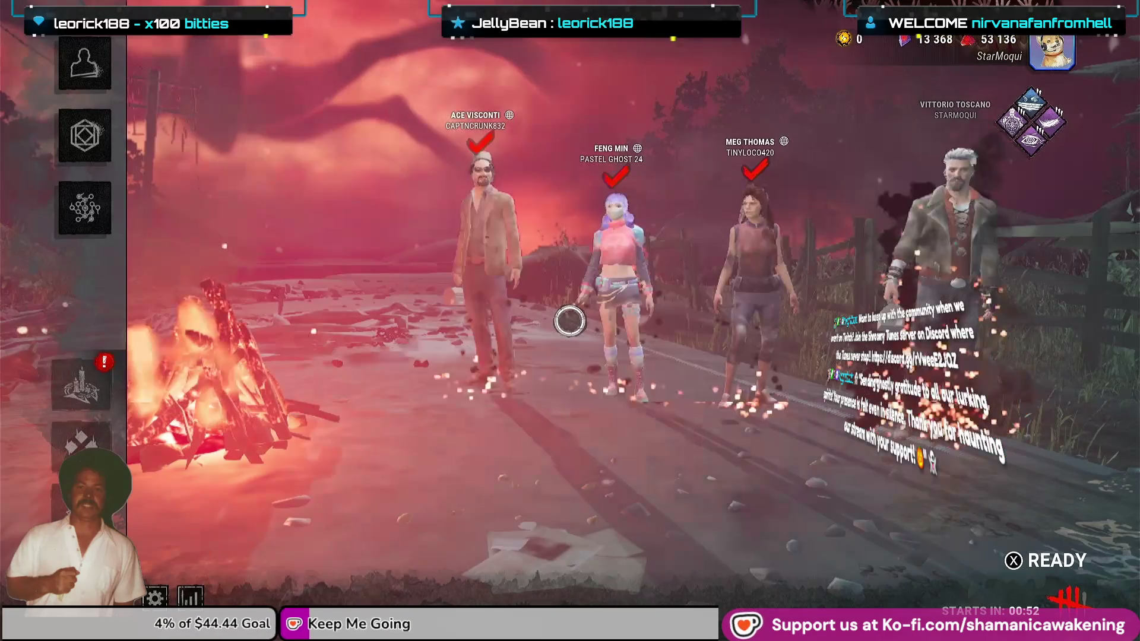
key("space")
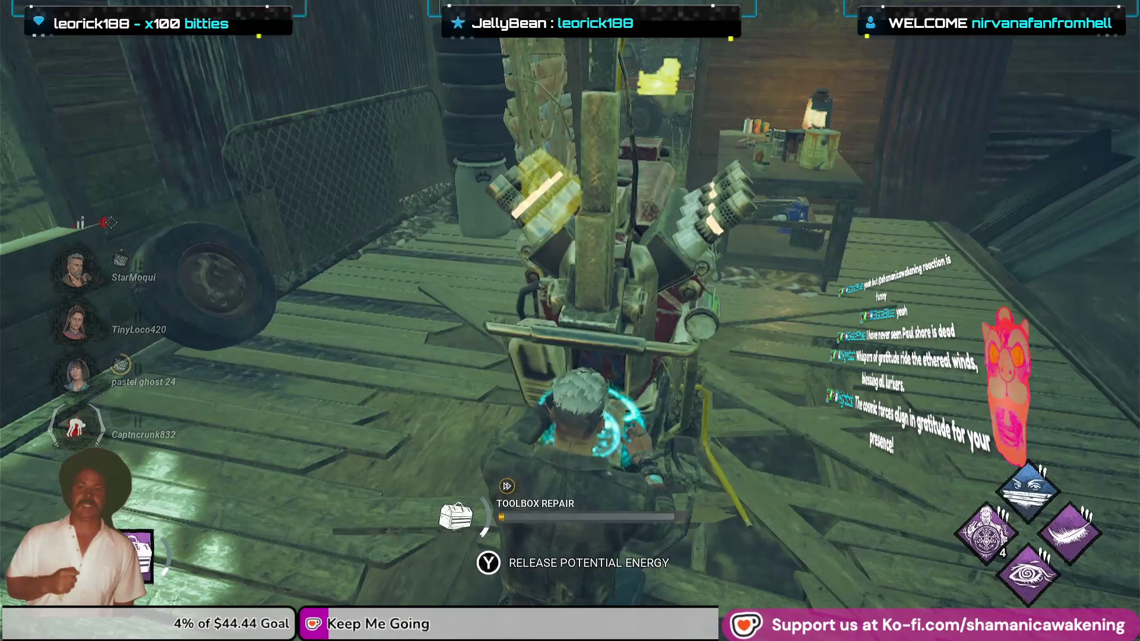
Land the generator skill checks and release stored Potential Energy three times to boost the repair.
key("space")
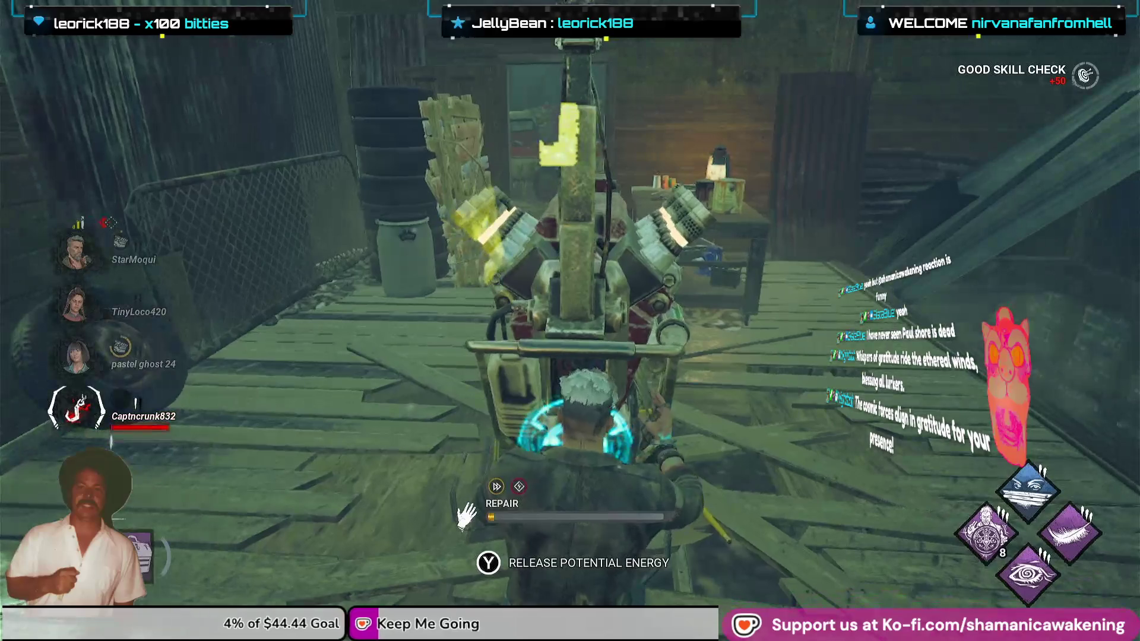
key("l")
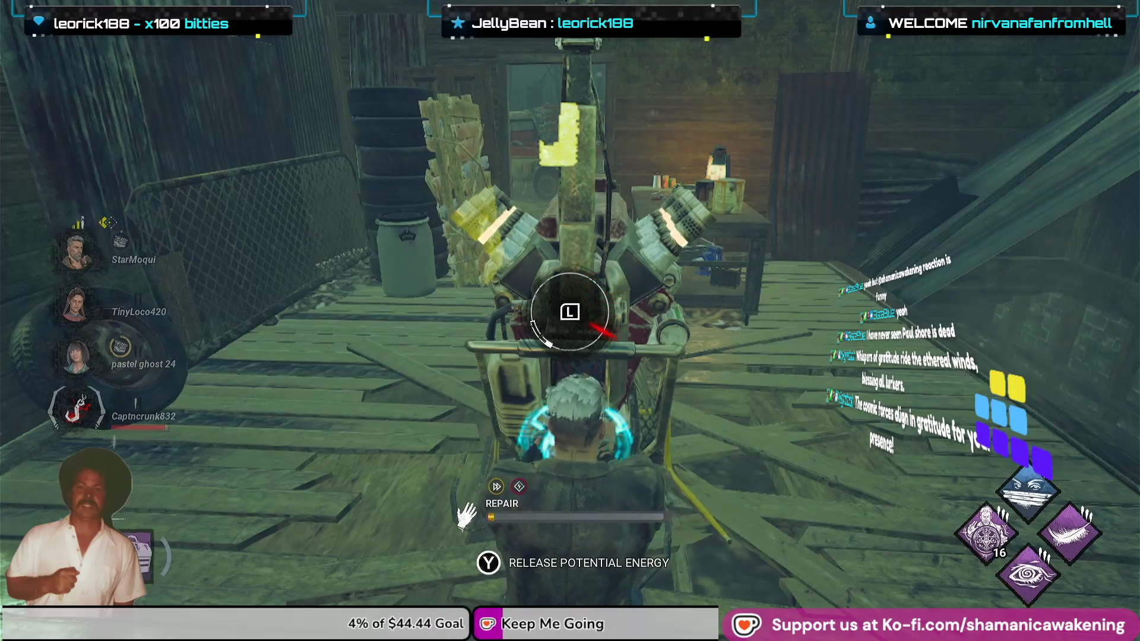
key("space")
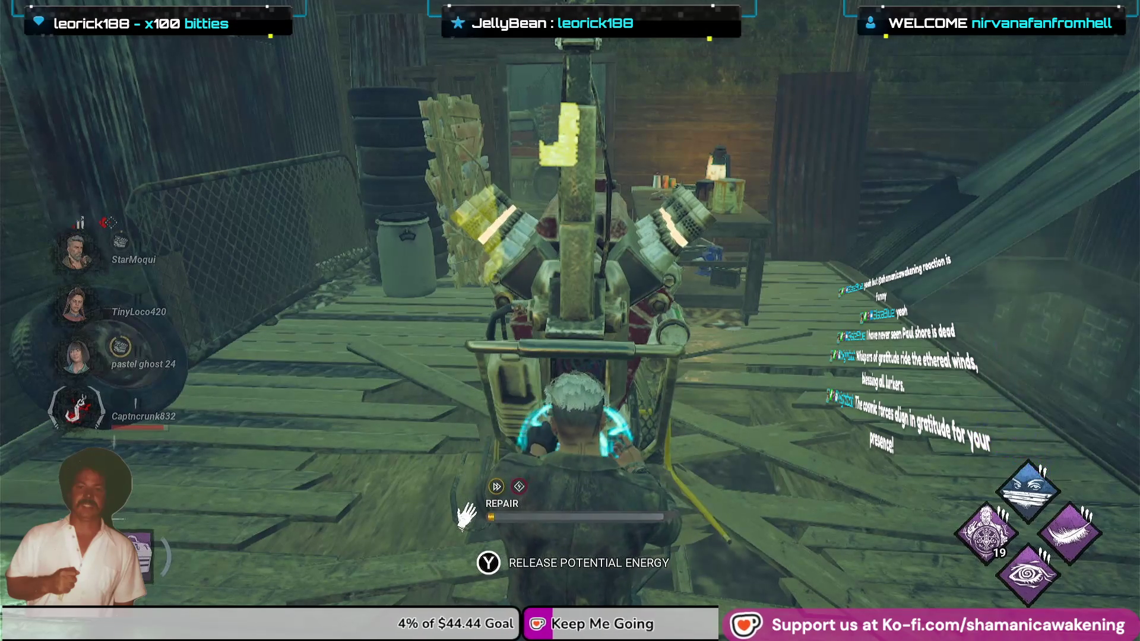
key("space")
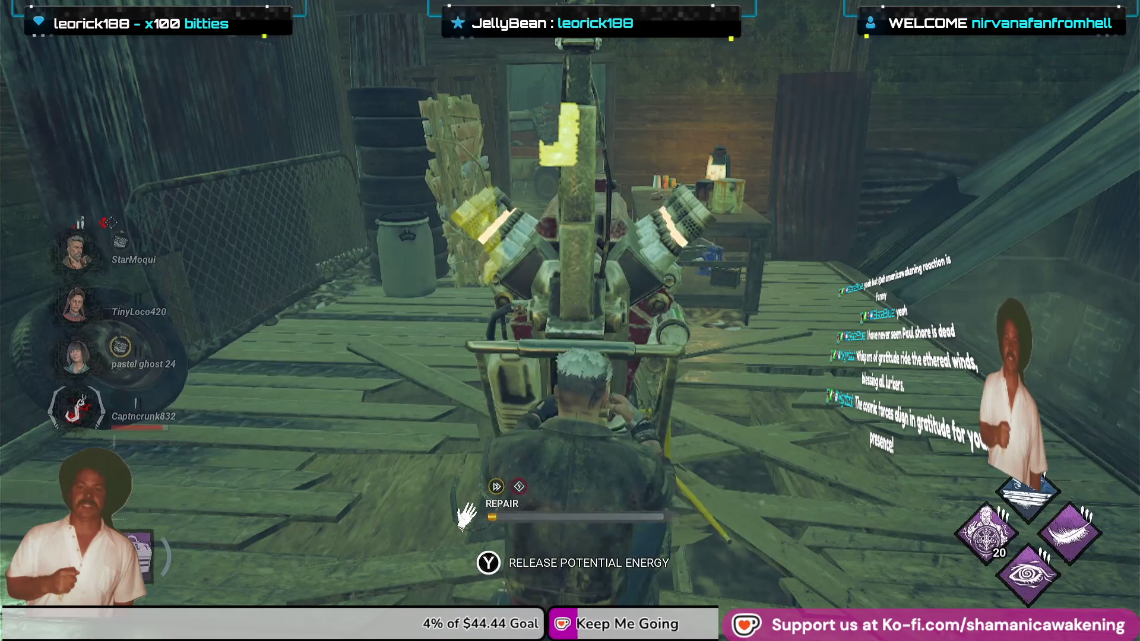
key("e")
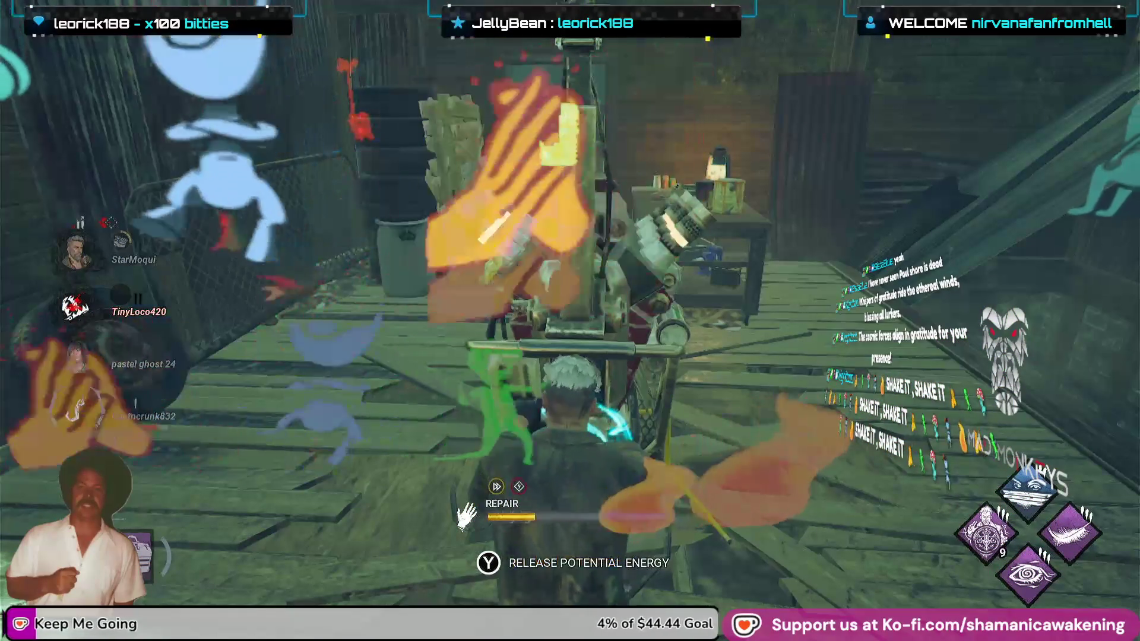
key("space")
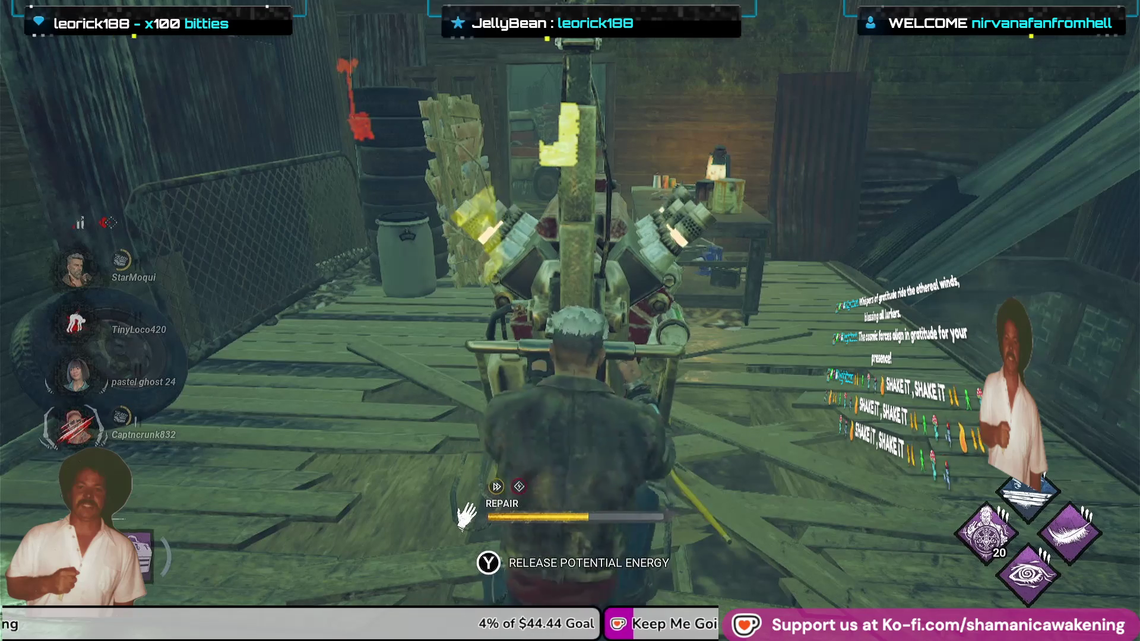
key("e")
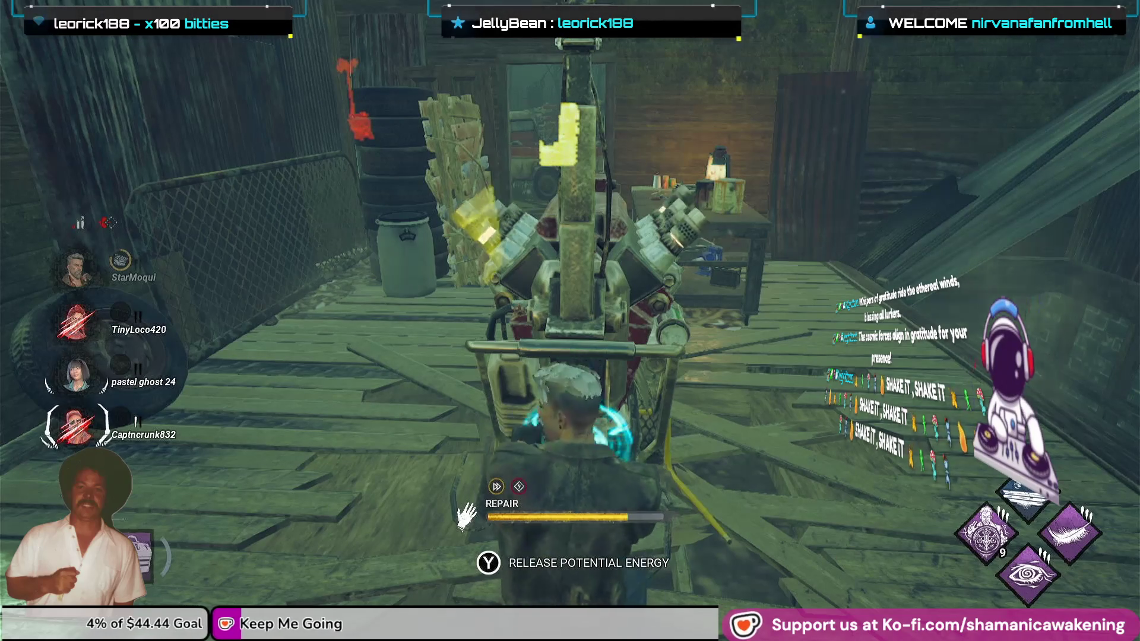
key("y")
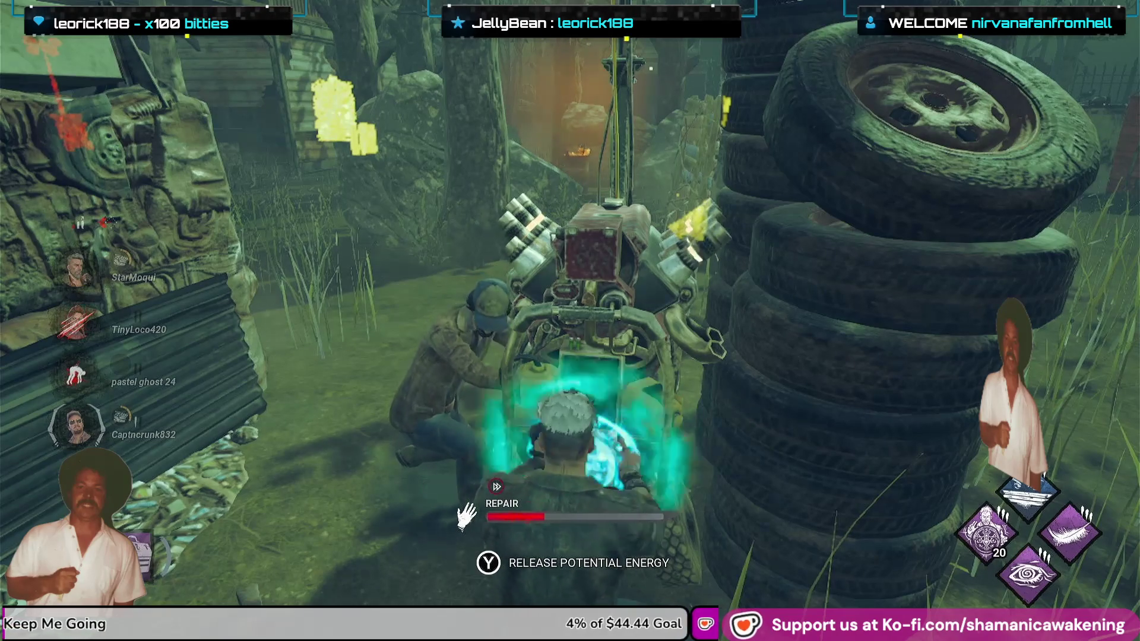
Hit the generator skill checks, resuming the repair after the explosion.
key("space")
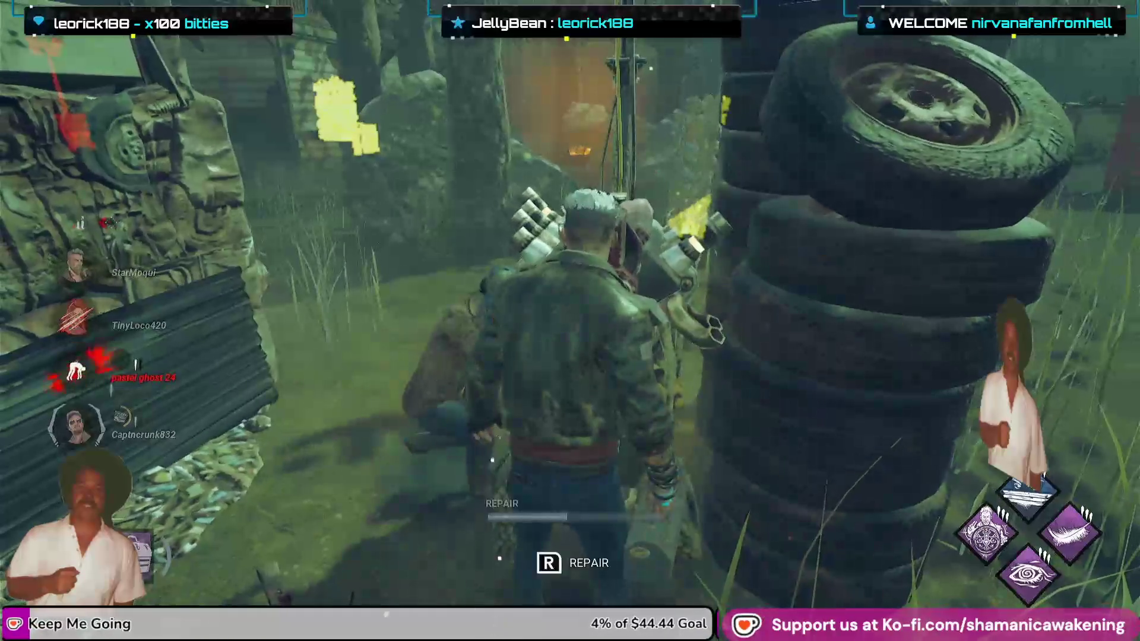
key("r")
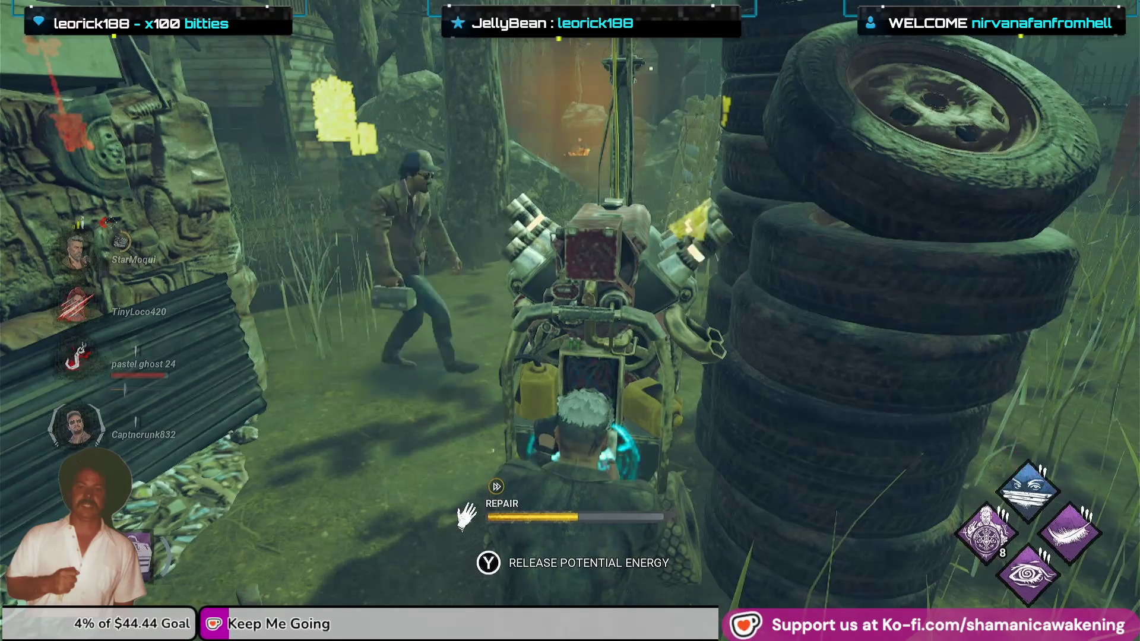
key("space")
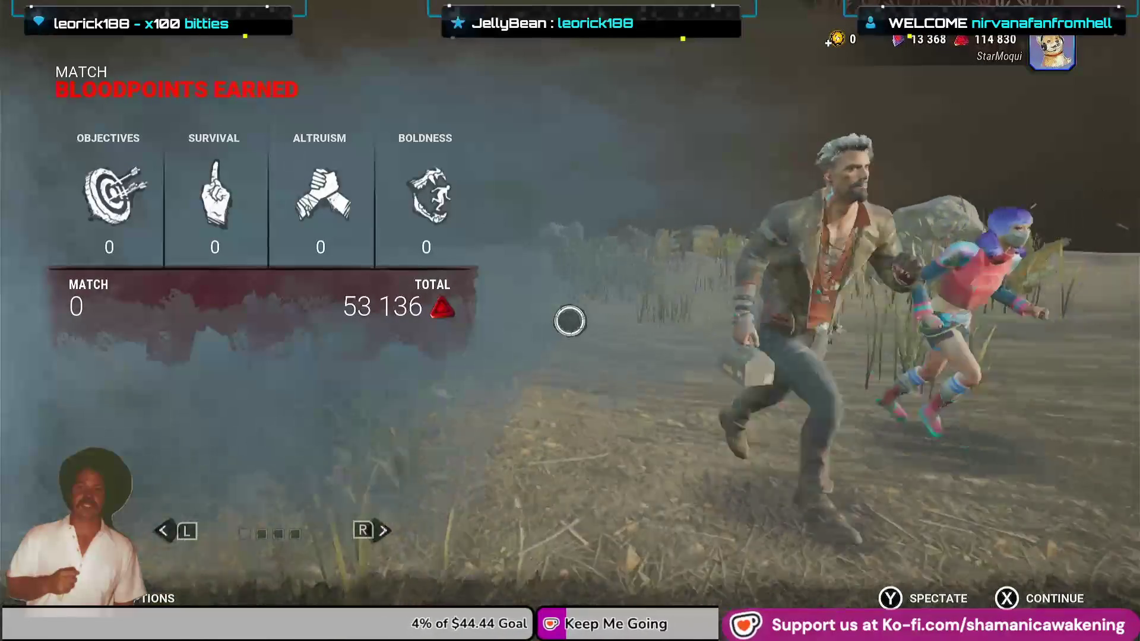
Continue past the post-match bloodpoints tally back to the survivor lobby.
key("y")
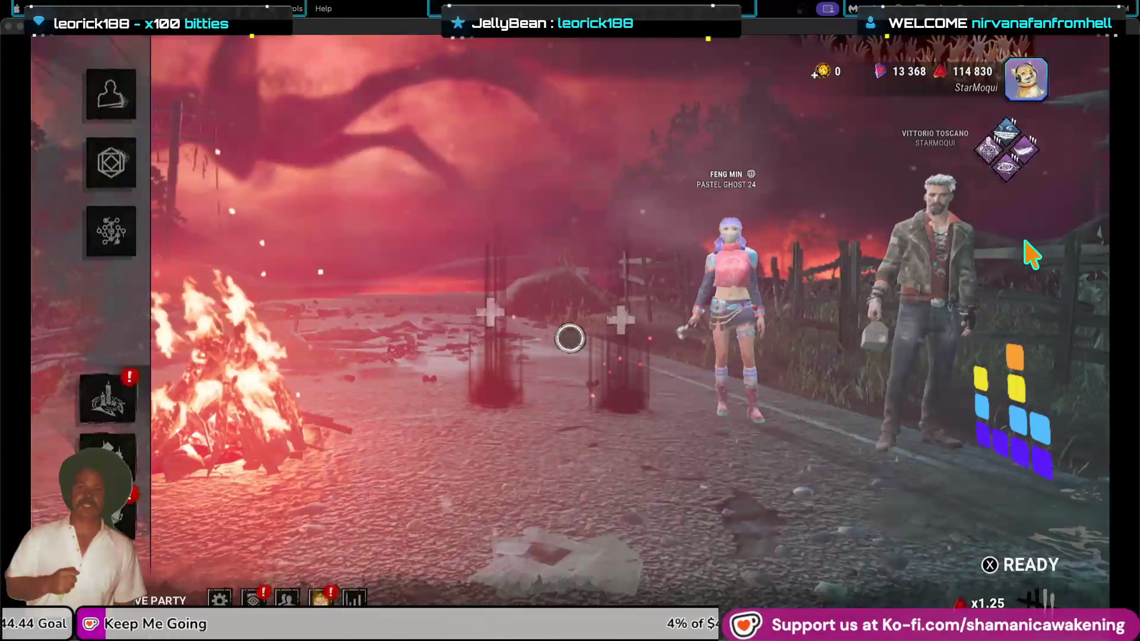
Shrink the full-screen game into a resized small window and launch Logic Pro.
left_click(14, 25)
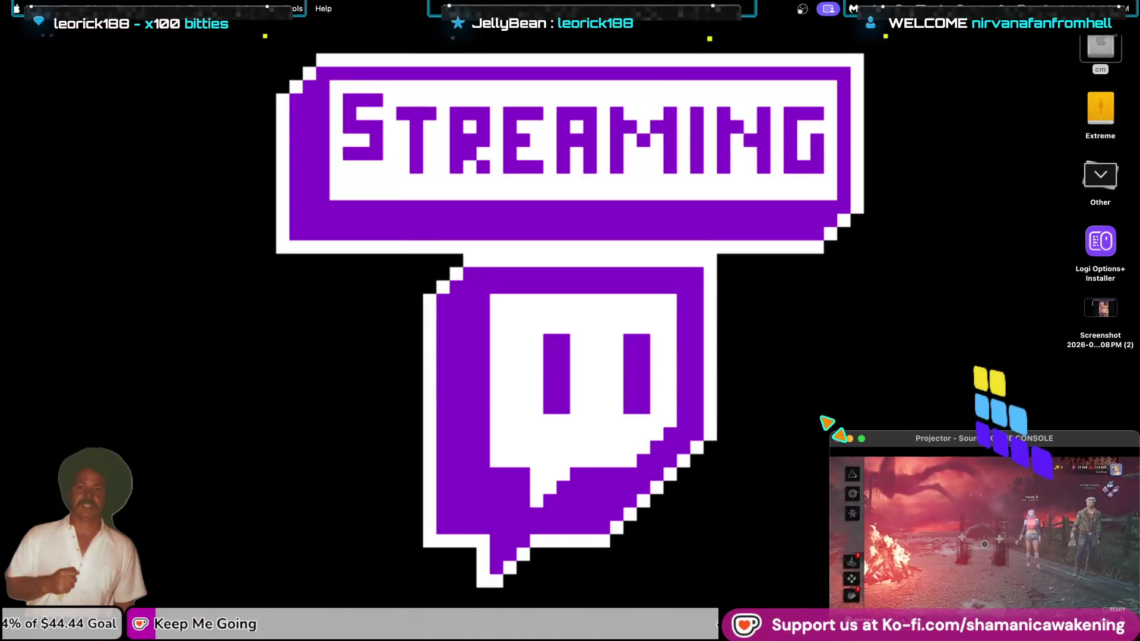
left_click_drag(833, 429, 761, 404)
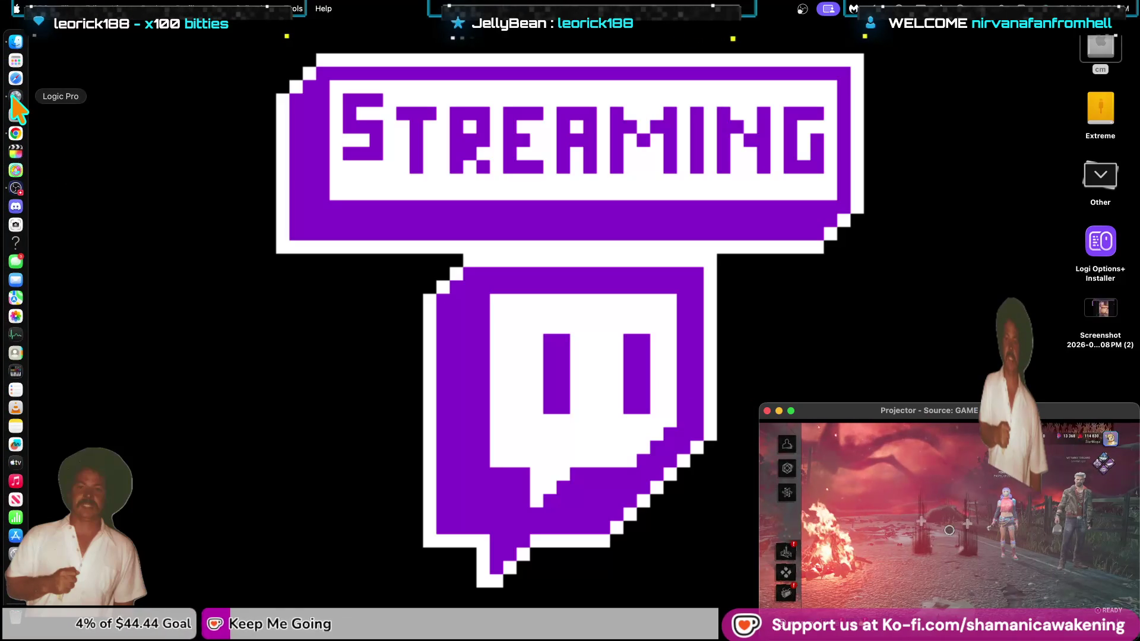
left_click(15, 97)
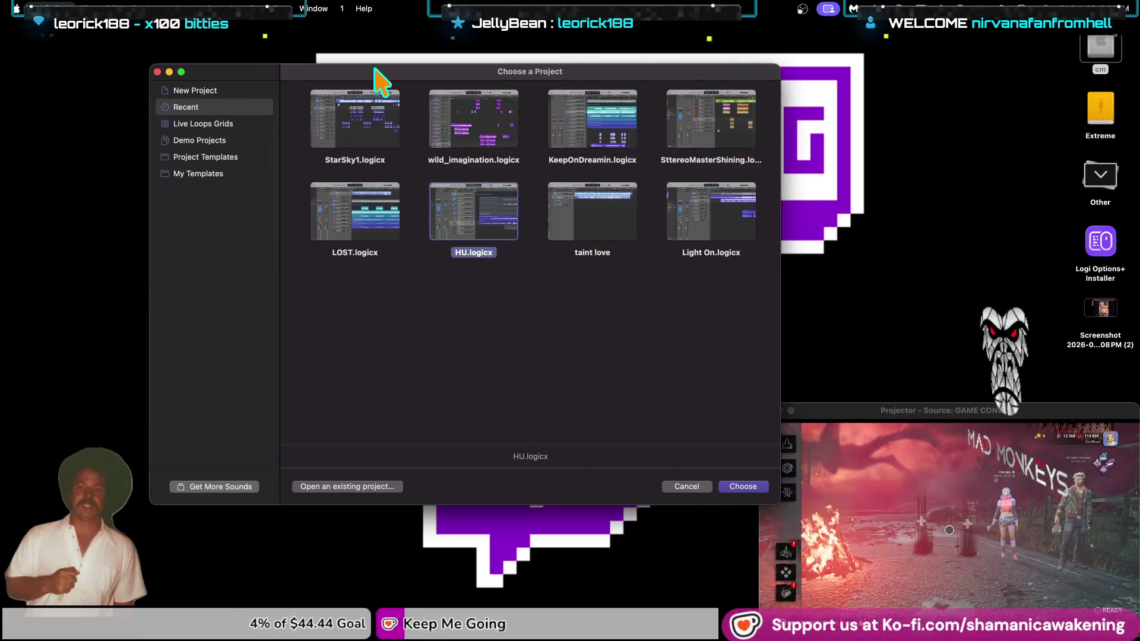
Quit Logic Pro without opening a project and bring Final Cut Pro to the front.
key("super+q")
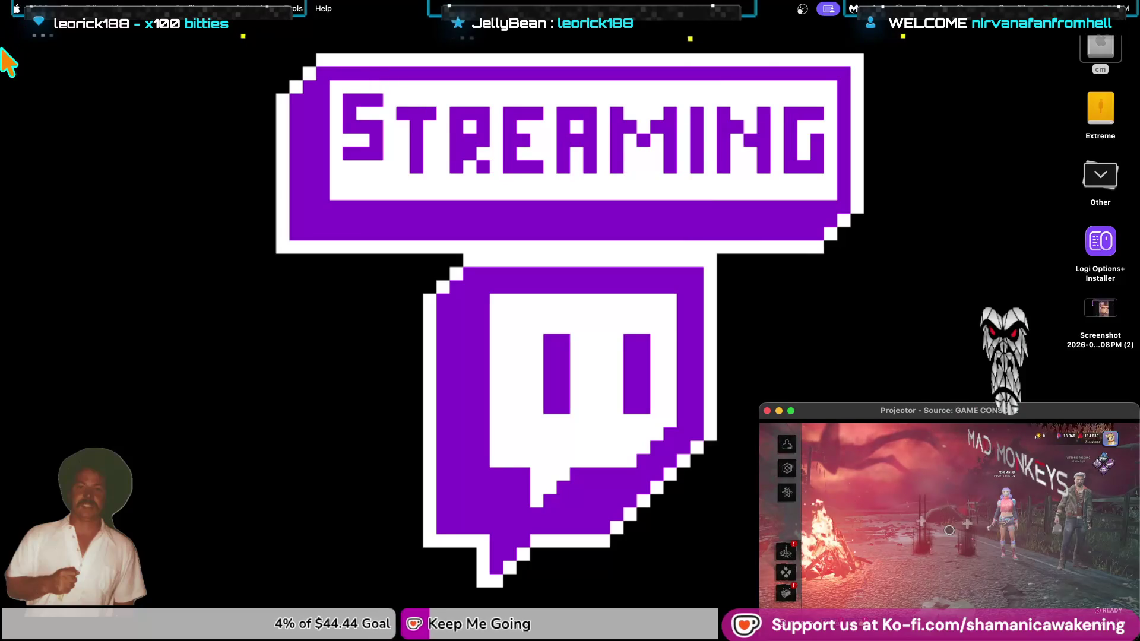
mouse_move(2, 60)
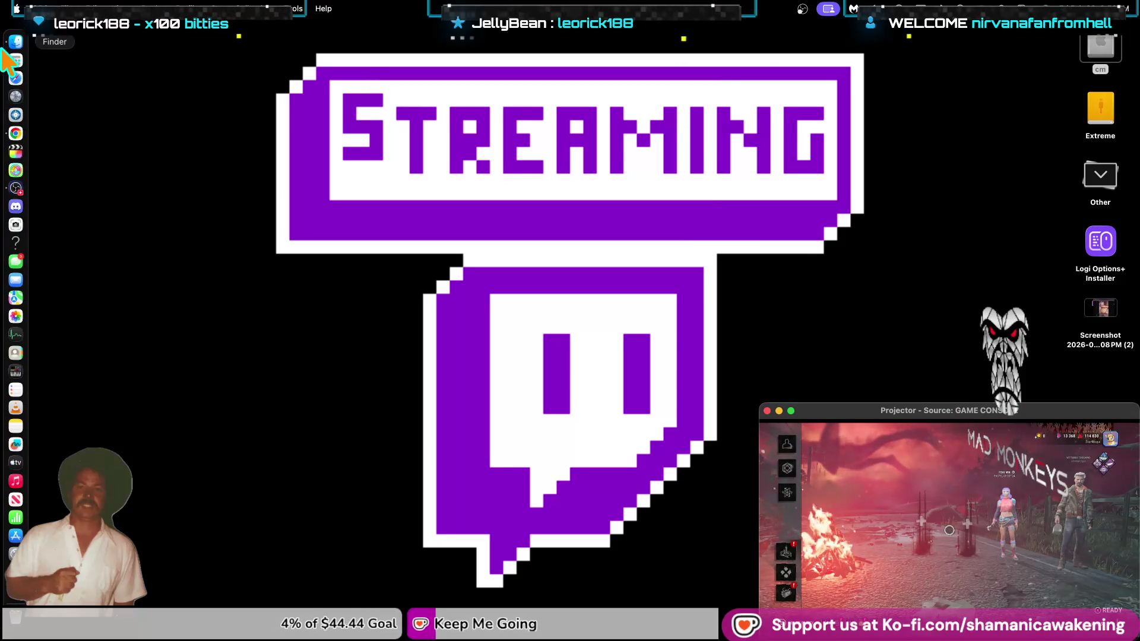
left_click(16, 161)
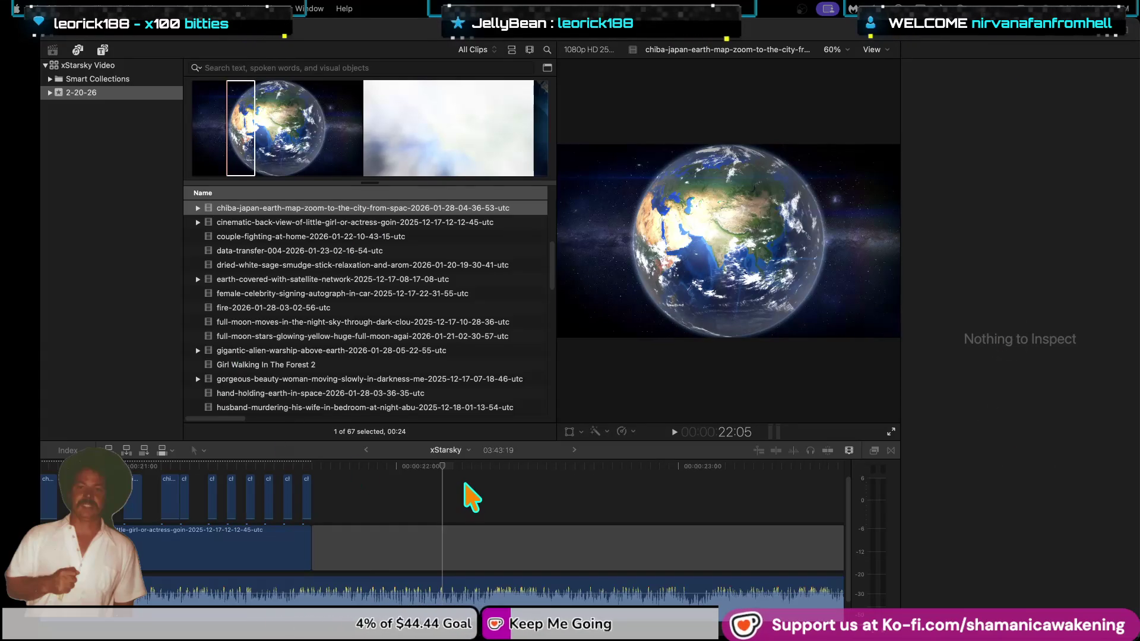
Play the xStarsky project from the start and hide the Browser so the Viewer expands.
left_click(442, 473)
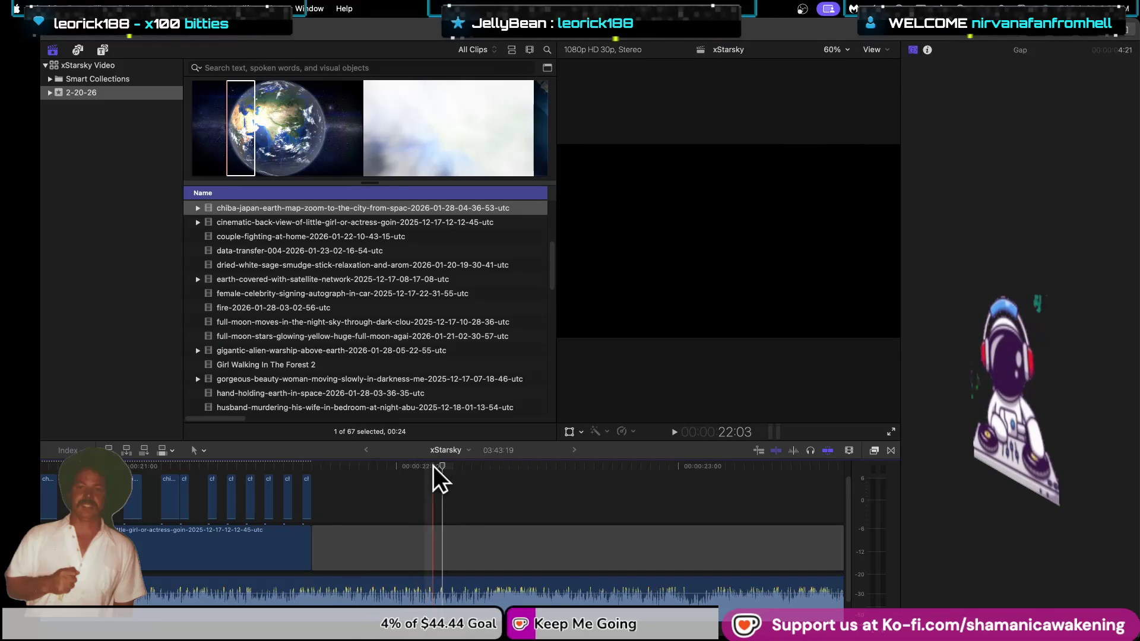
key("Home")
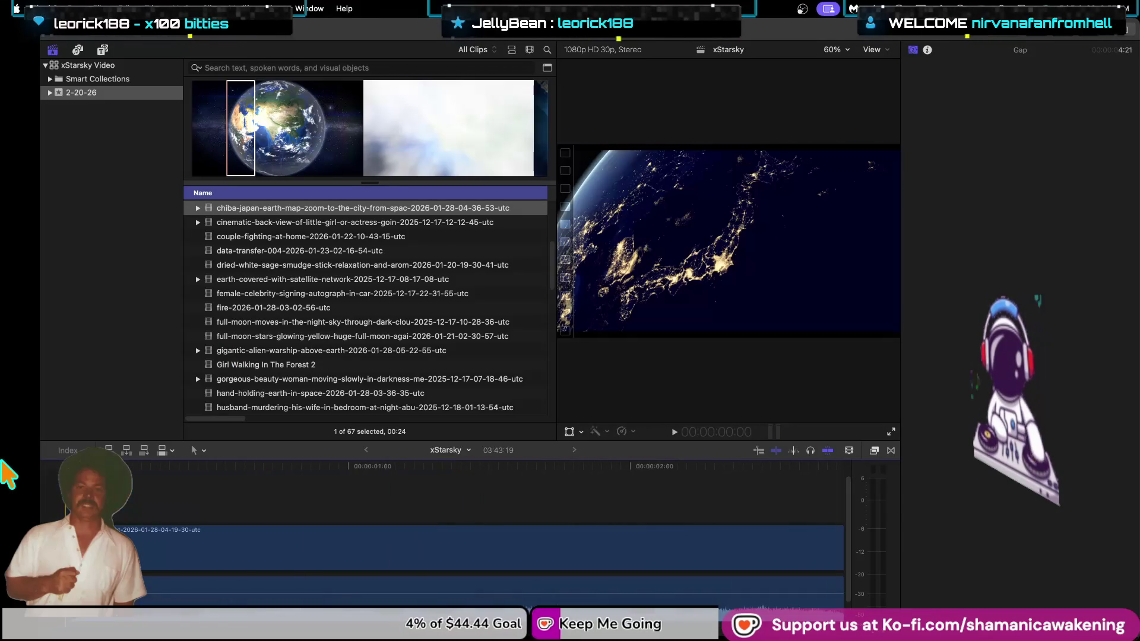
key("space")
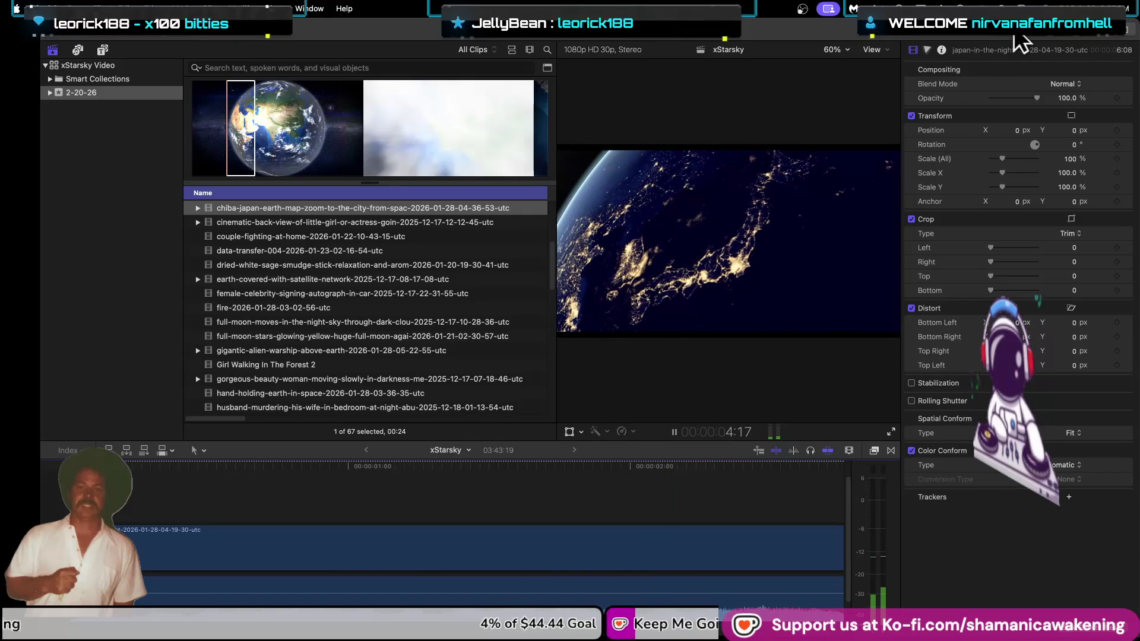
key("ctrl+super+1")
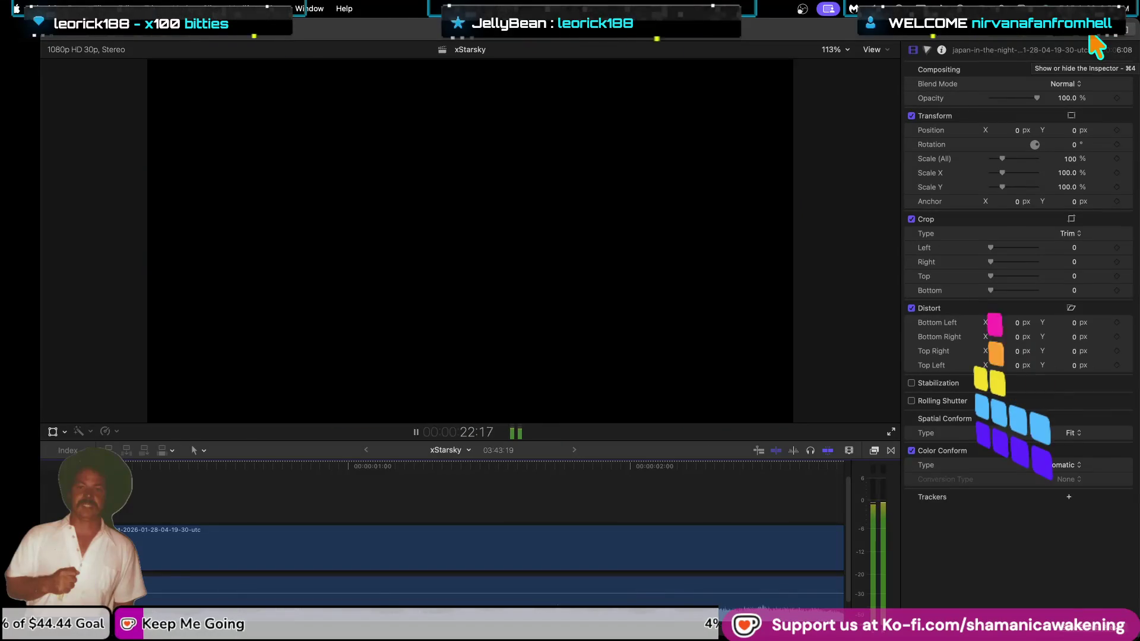
Step back to the earth-map overlay clip, shift it one frame later, and replay the section.
key("space")
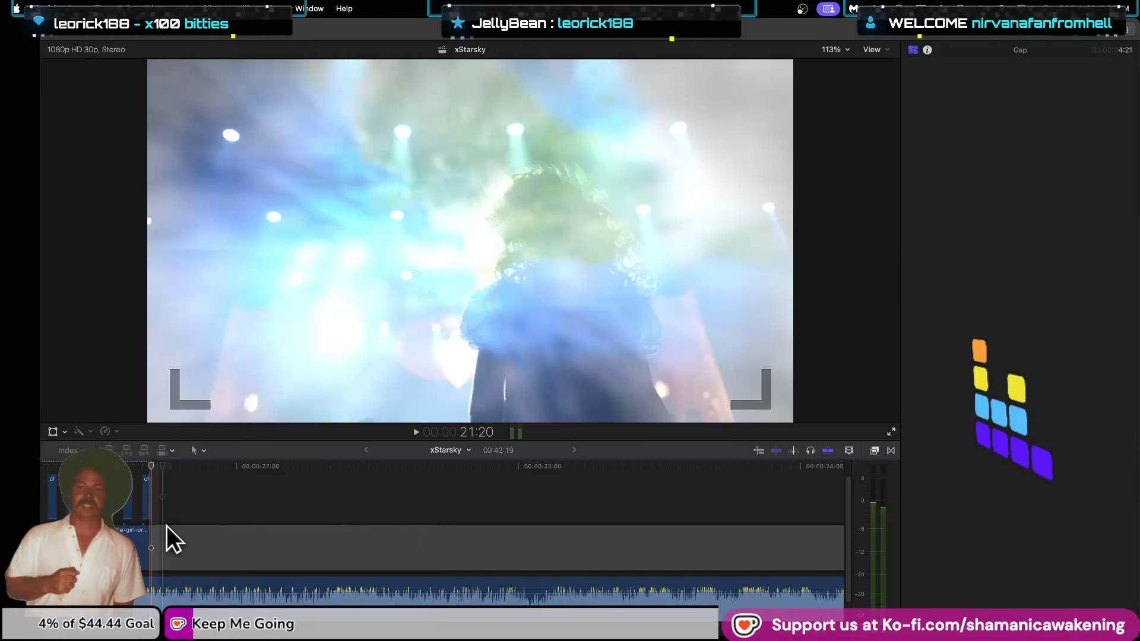
key("Up")
key("Up")
key("Up")
key("Up")
key("Up")
key("Up")
key("Up")
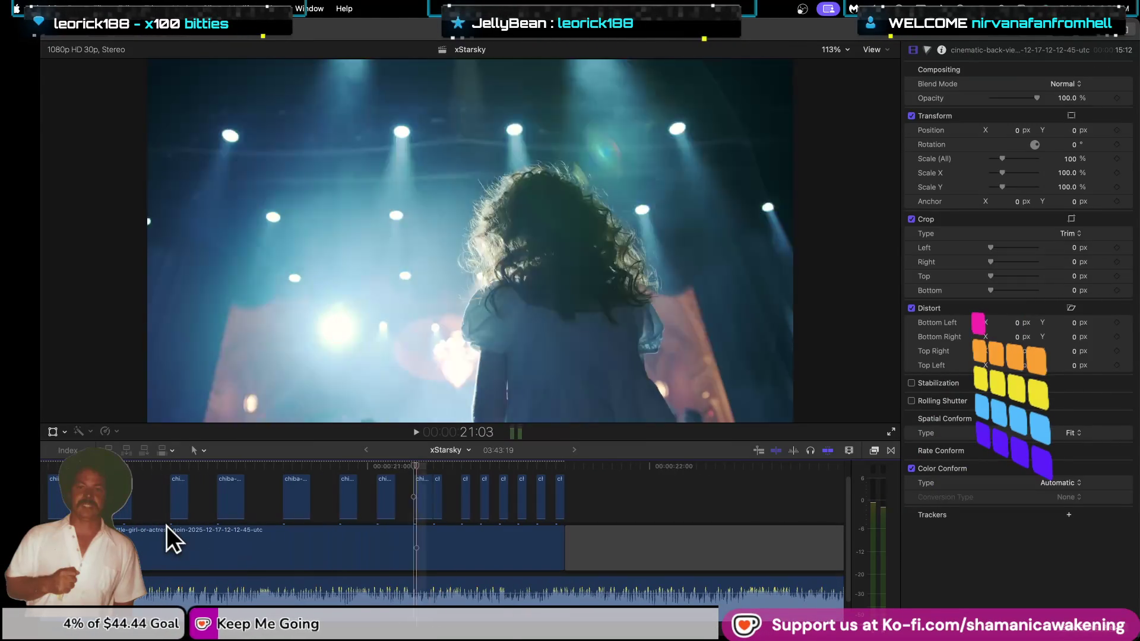
key("Up")
key("Up")
key("Up")
key("Up")
key("Up")
key("Up")
key("Up")
key("Up")
key("Up")
key("Up")
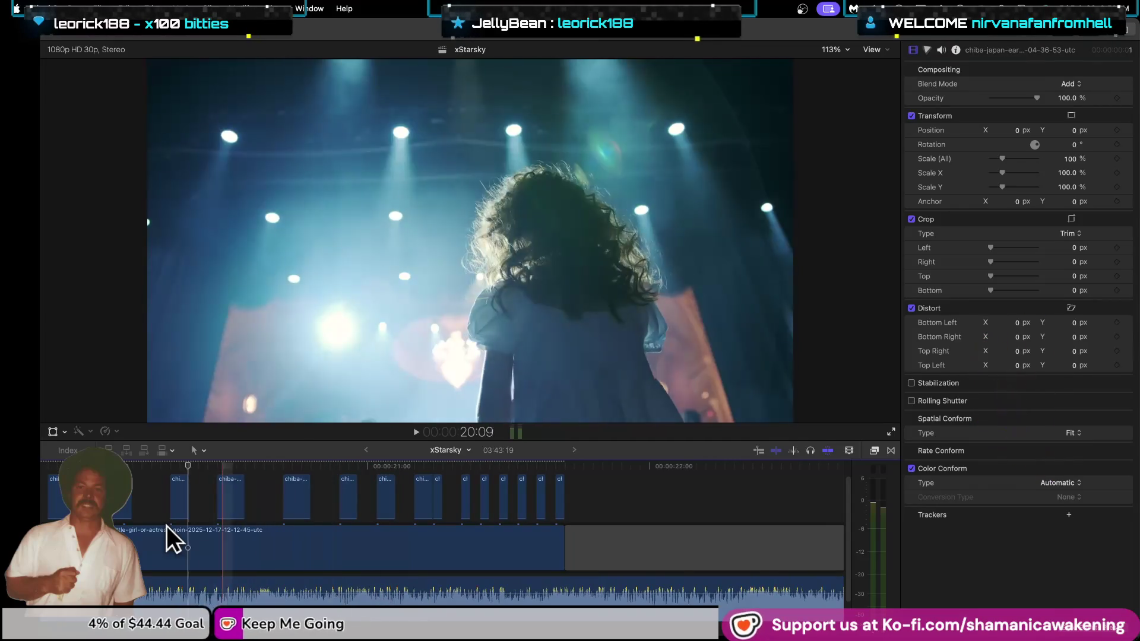
key("Up")
key("Up")
key("Up")
key("Up")
key("Up")
key("Up")
key("Up")
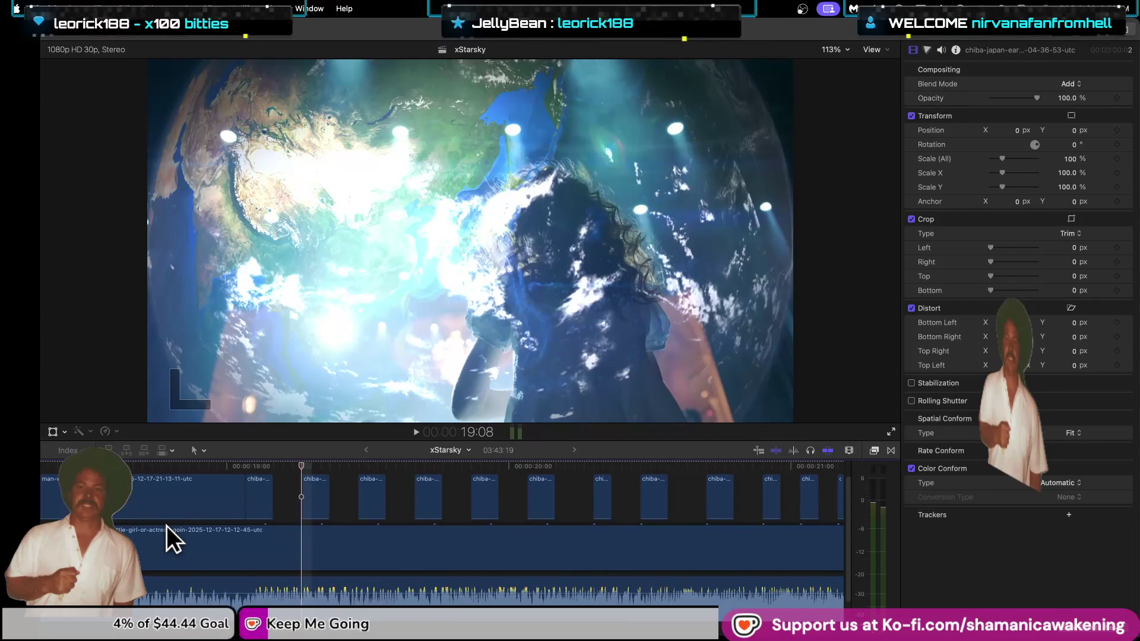
key("Up")
key("Up")
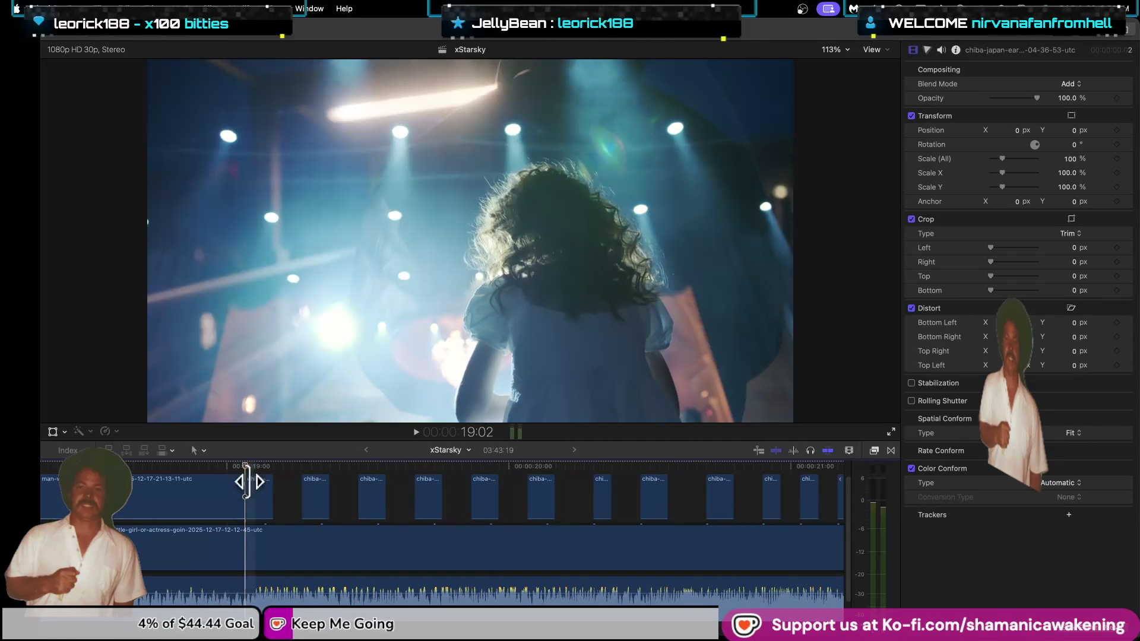
left_click_drag(253, 508, 266, 505)
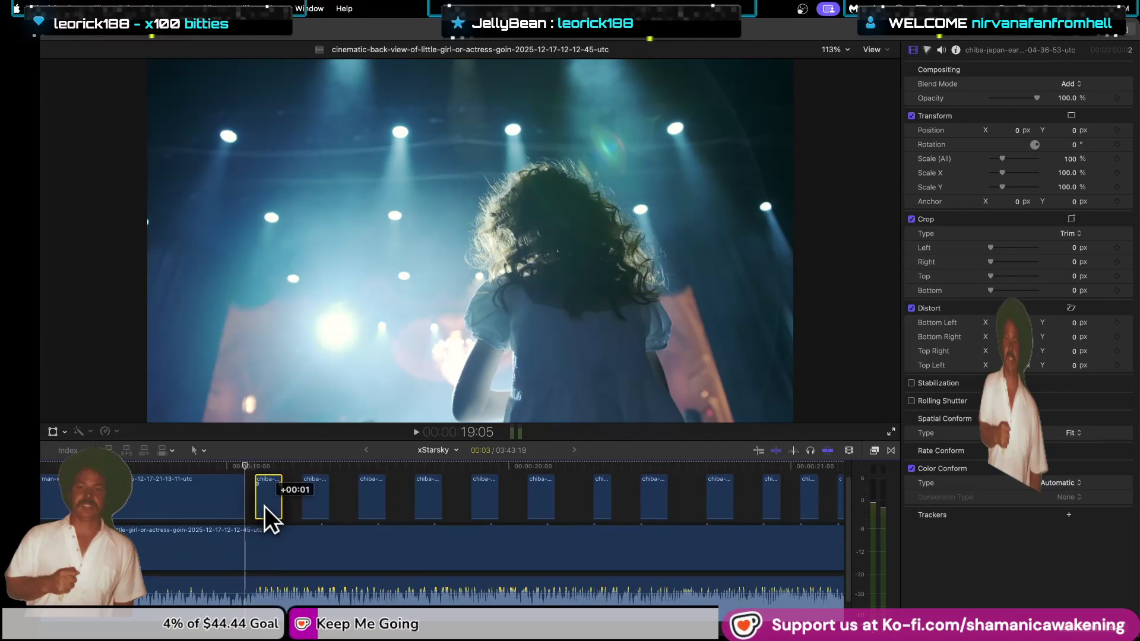
left_click_drag(266, 505, 250, 503)
left_click(209, 468)
key("space")
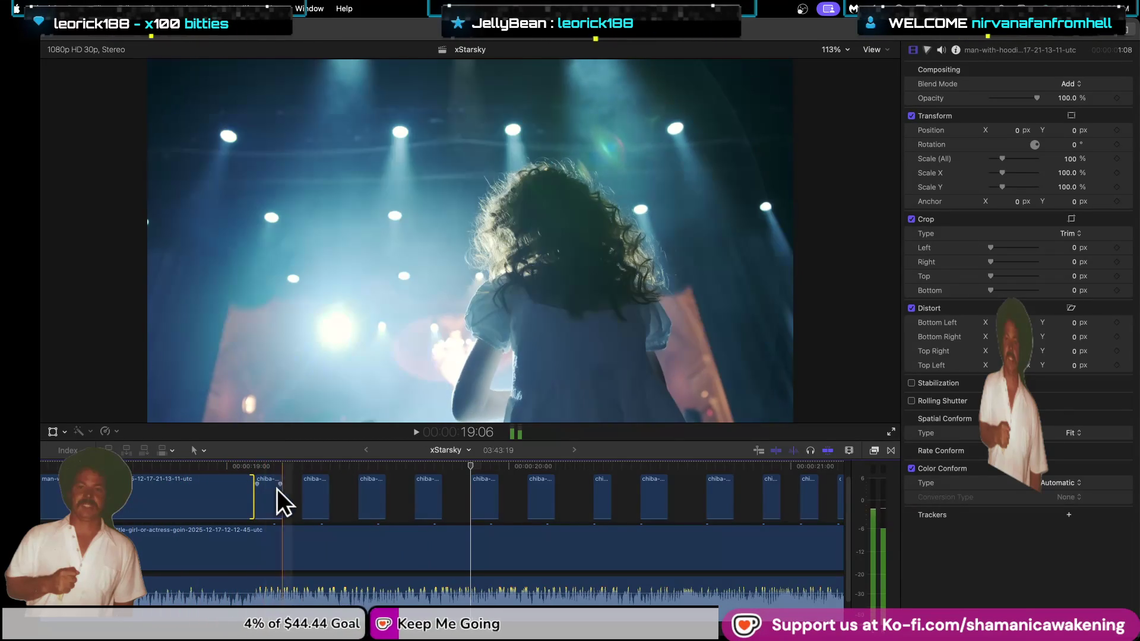
left_click(318, 495)
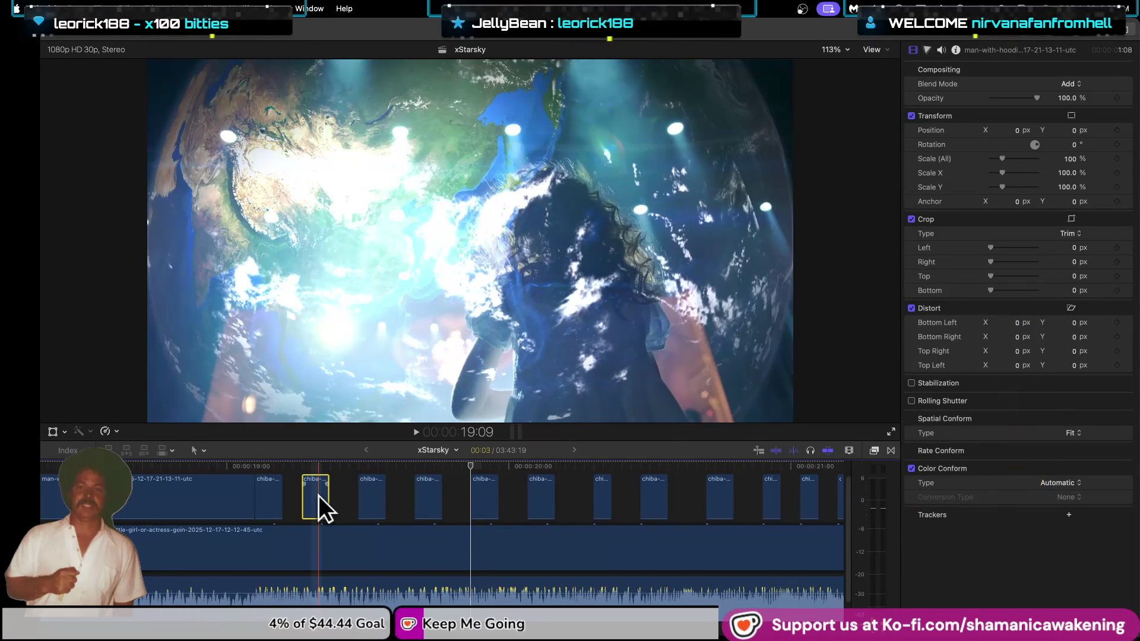
Delete the selected overlay clip and move the playhead back to about 18:24.
key("Delete")
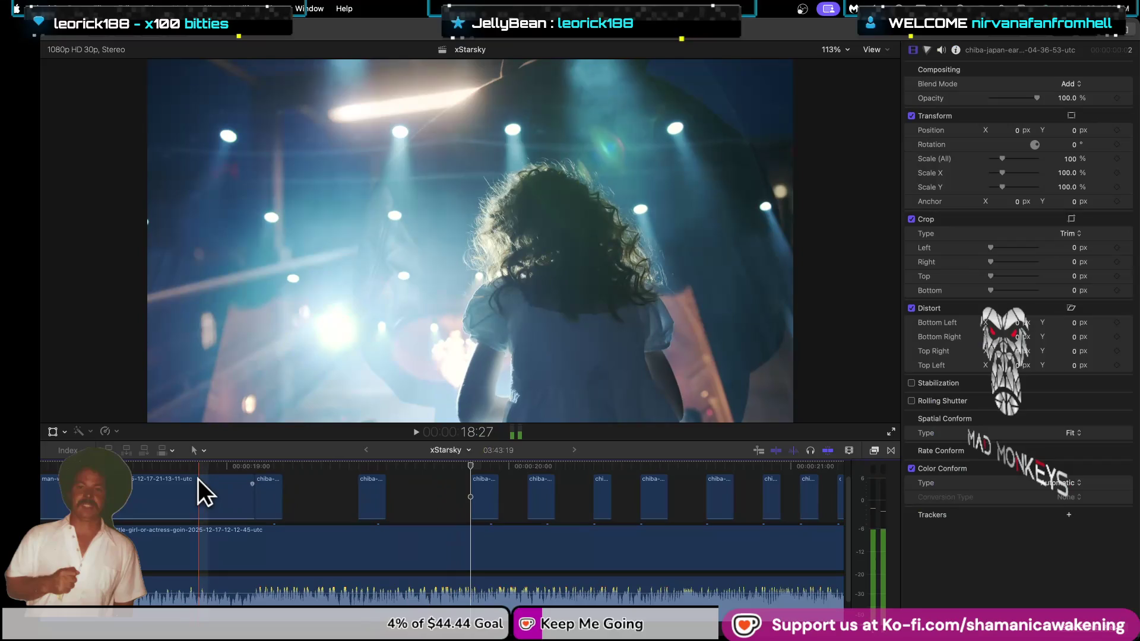
left_click(198, 480)
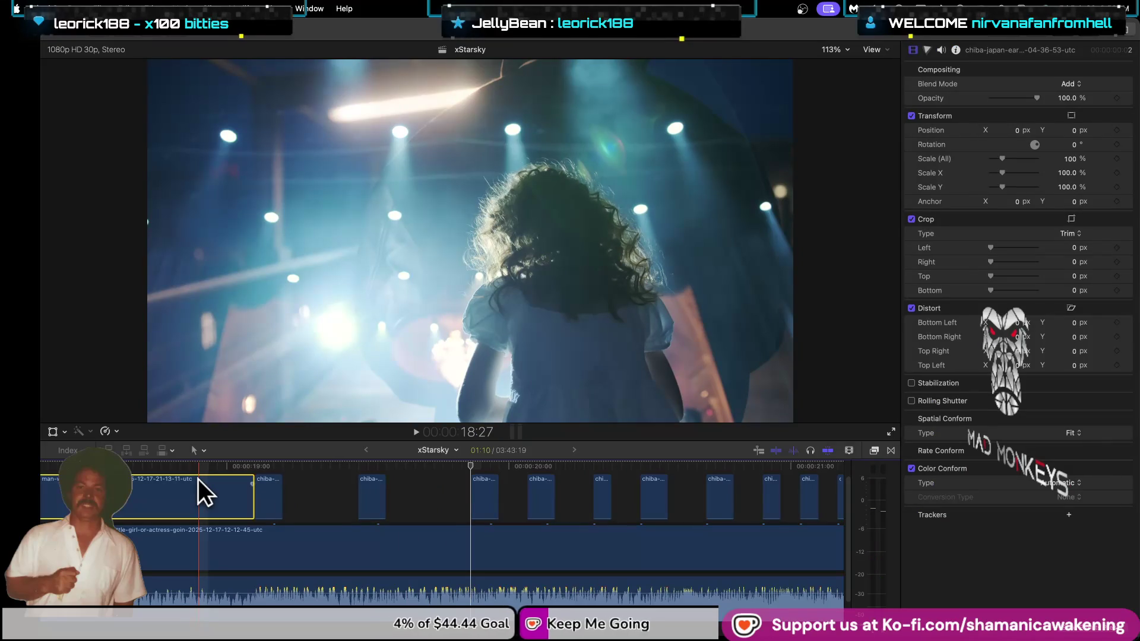
key("b")
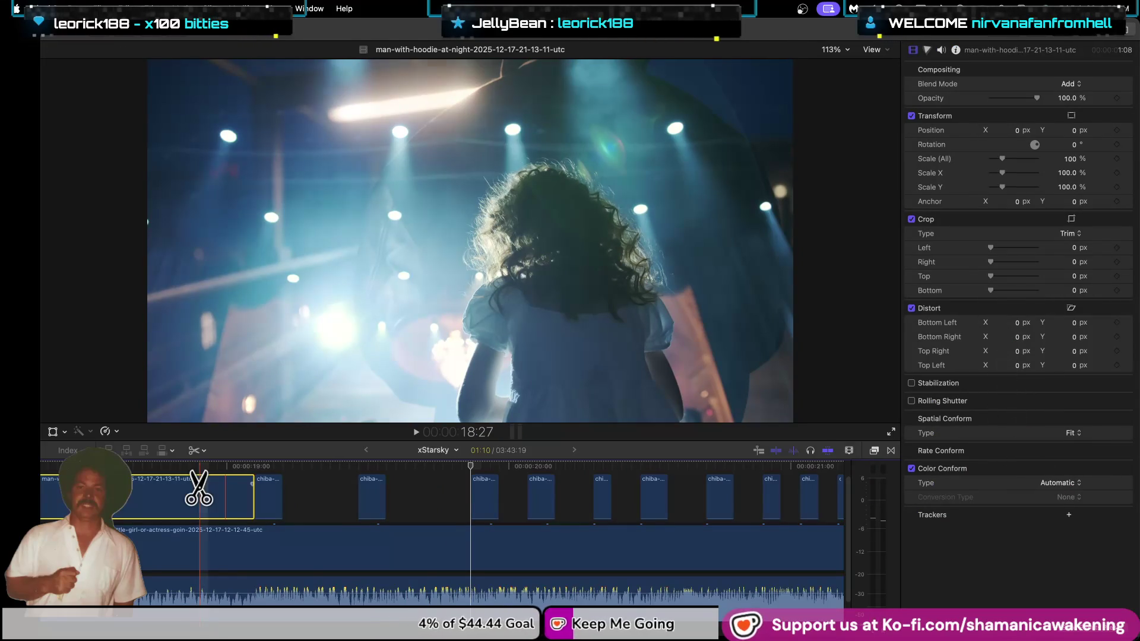
key("a")
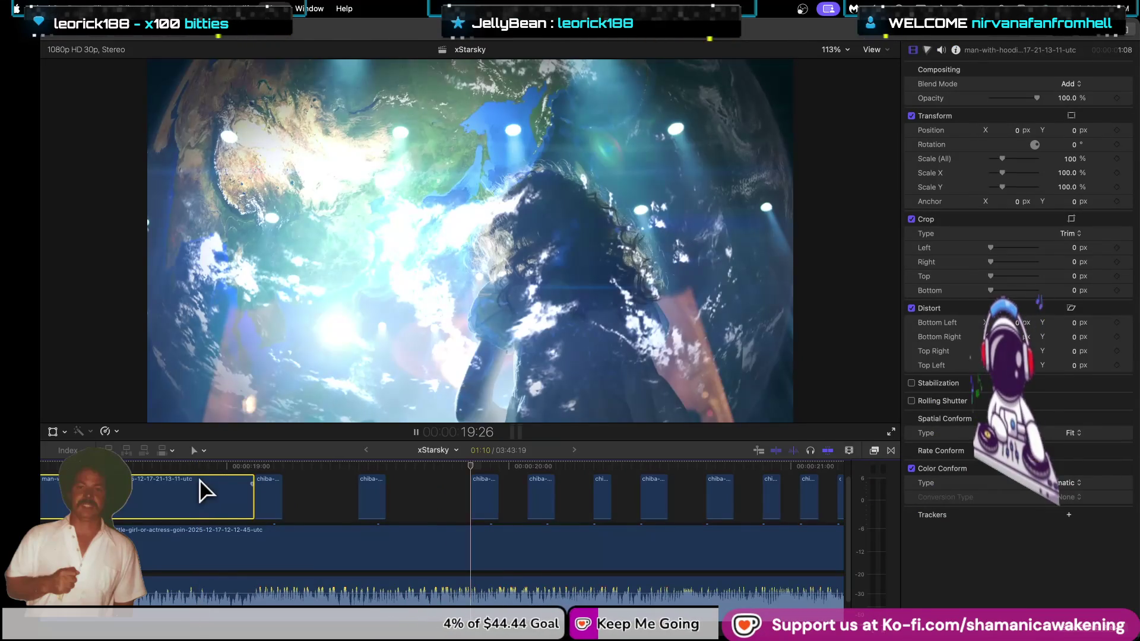
left_click(178, 485)
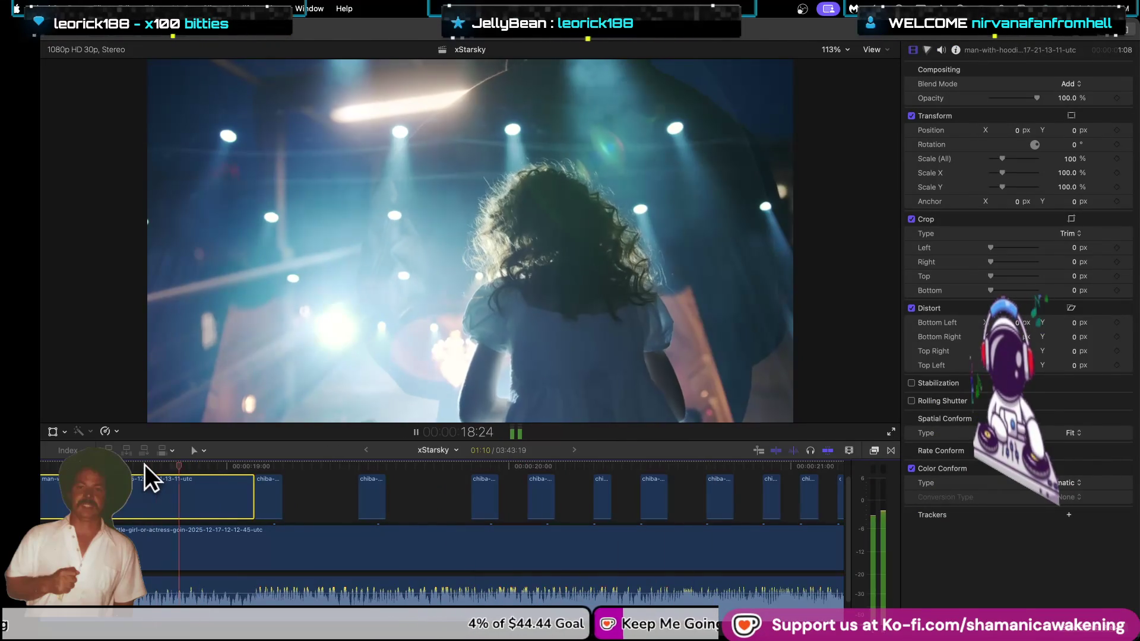
key("space")
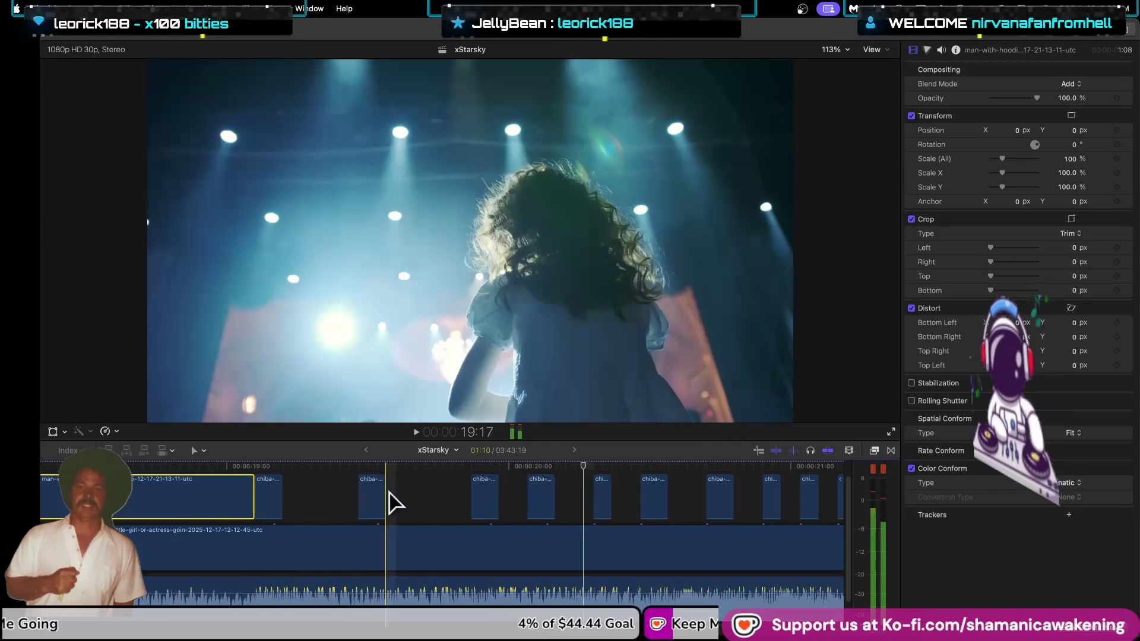
Slide an earth overlay clip earlier and trim the next chiba clip to start slightly later.
left_click_drag(489, 502, 478, 500)
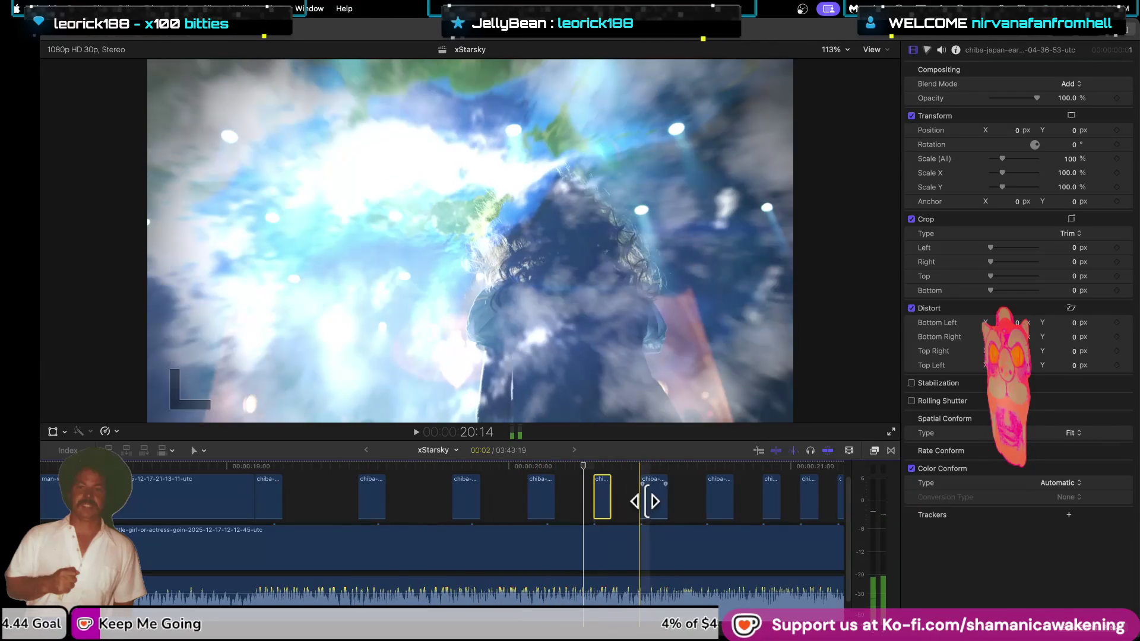
left_click_drag(641, 501, 652, 502)
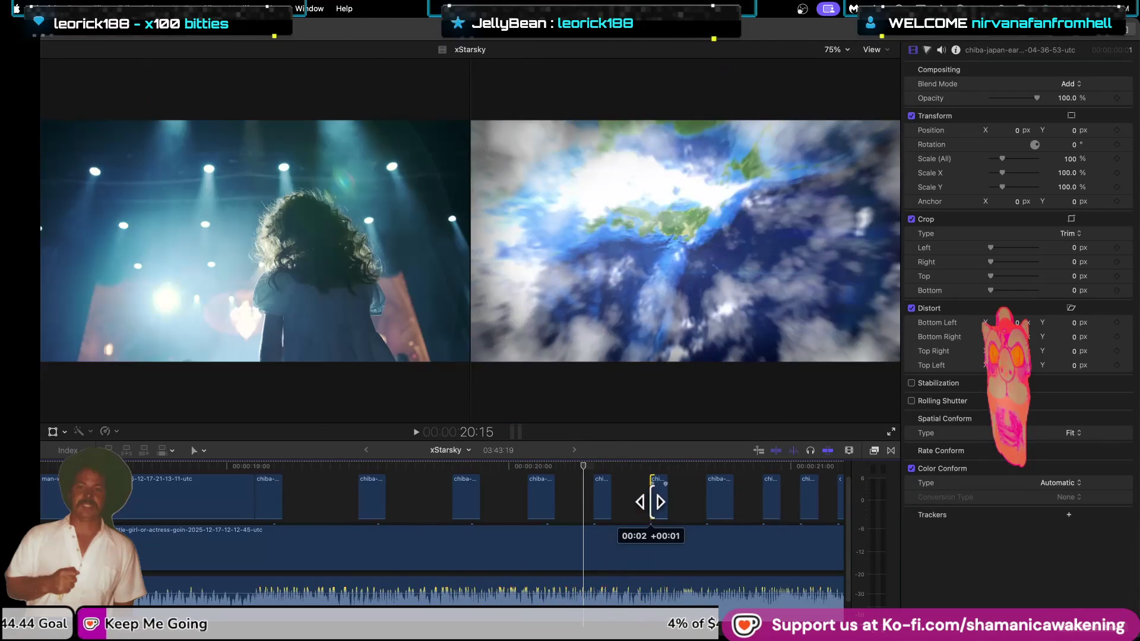
key("space")
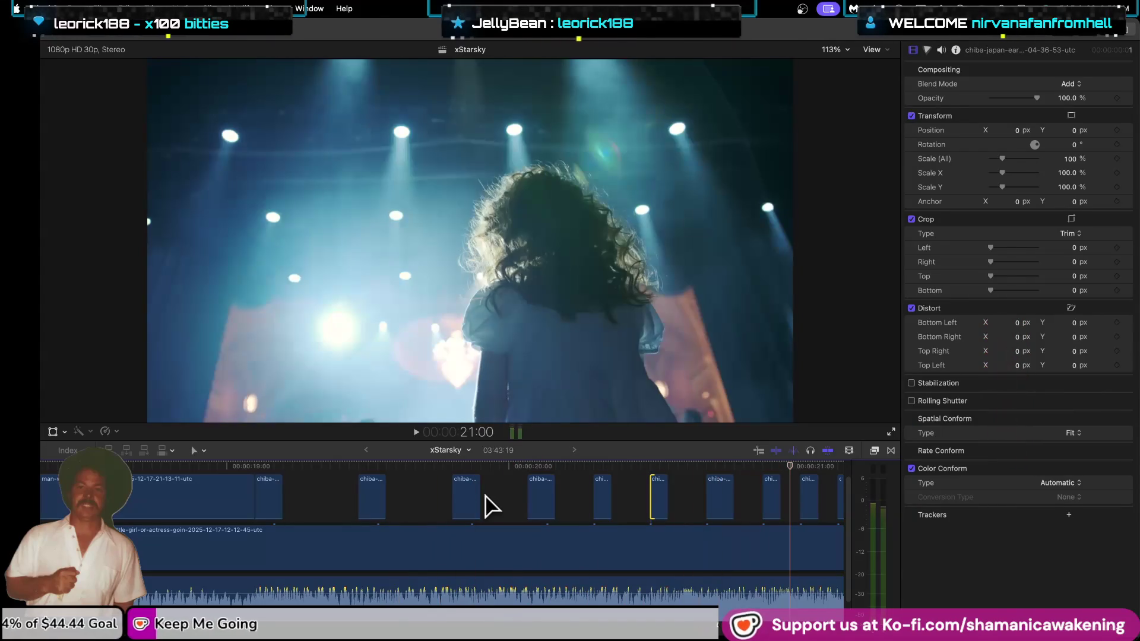
left_click(227, 498)
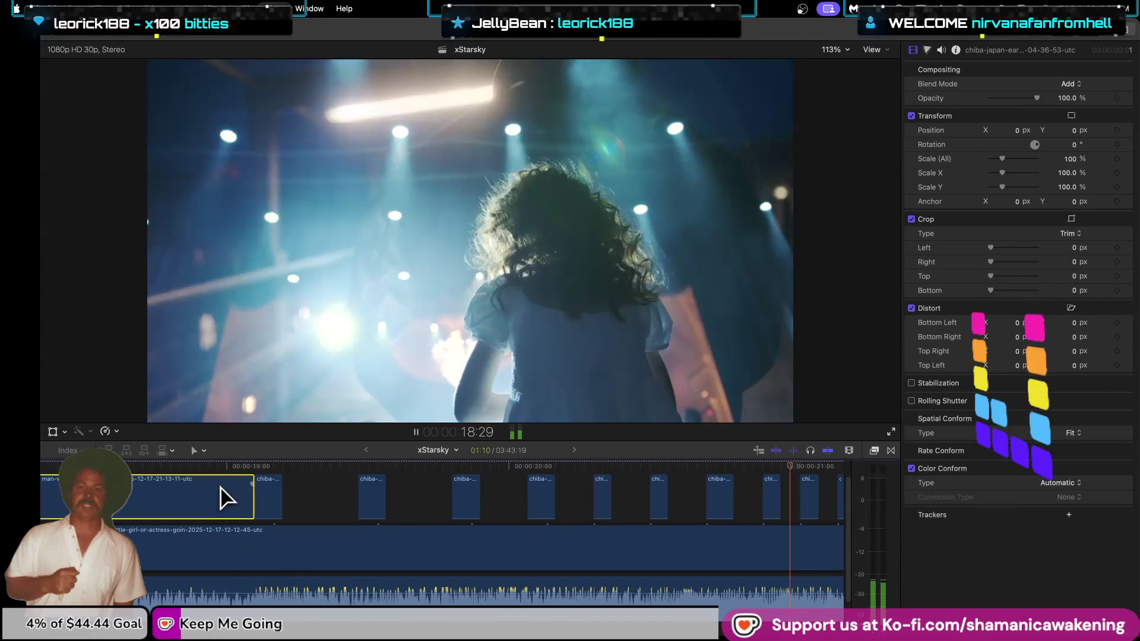
key("space")
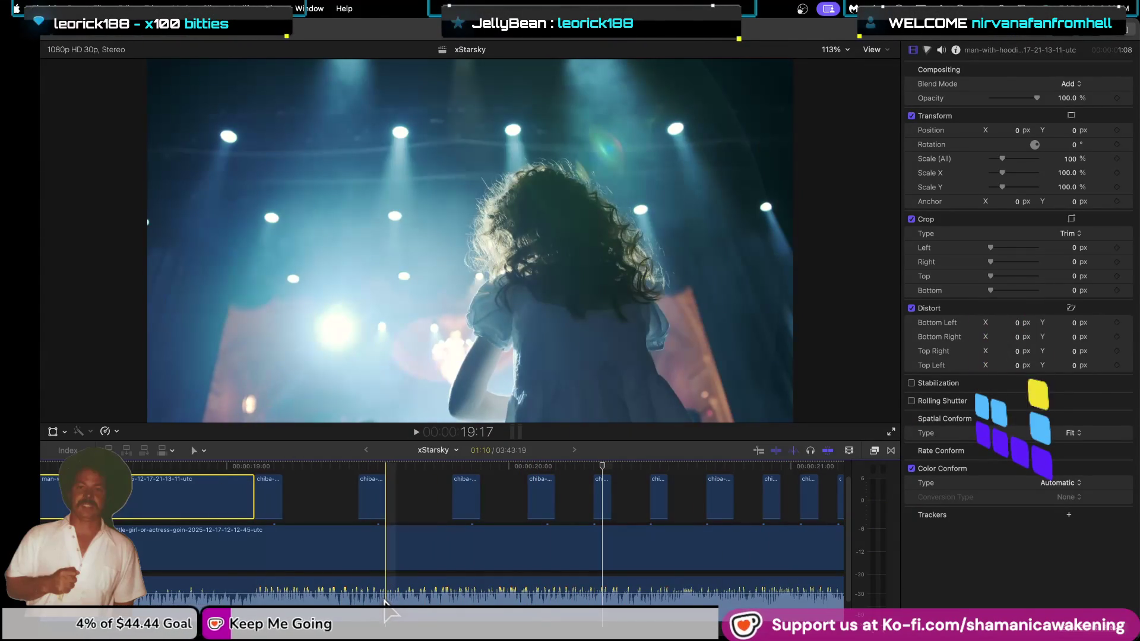
Delete the existing audio clip and reopen the Browser, scrolled down to the Starsky clips.
left_click(385, 603)
key("Delete")
key("super+minus")
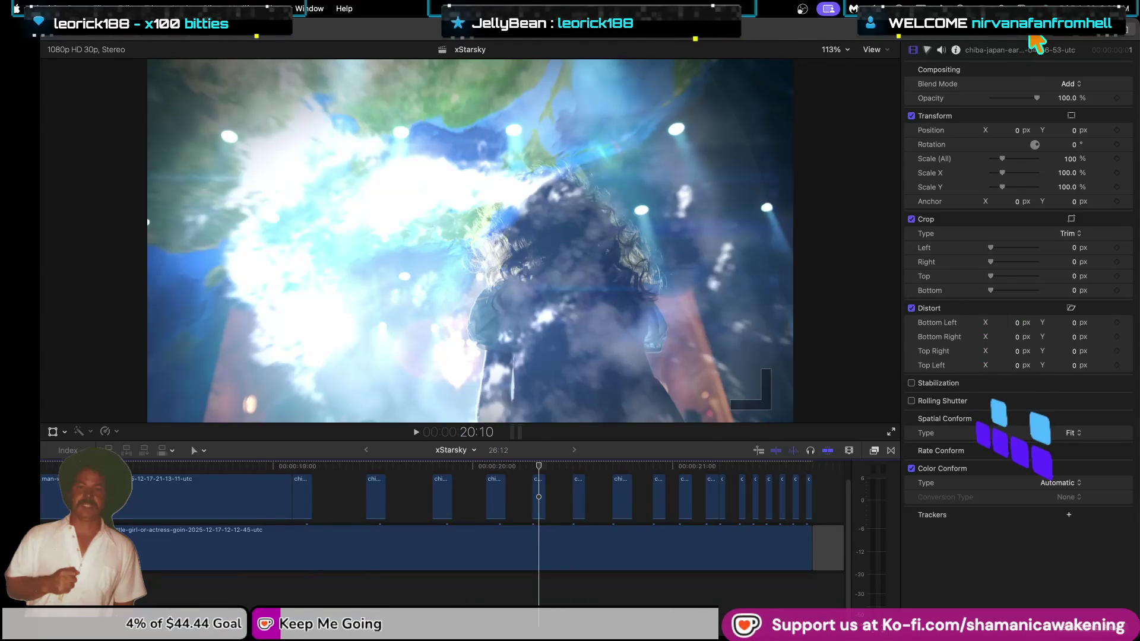
key("ctrl+super+1")
scroll(336, 344, "down", 2)
scroll(336, 347, "down", 5)
scroll(336, 348, "down", 5)
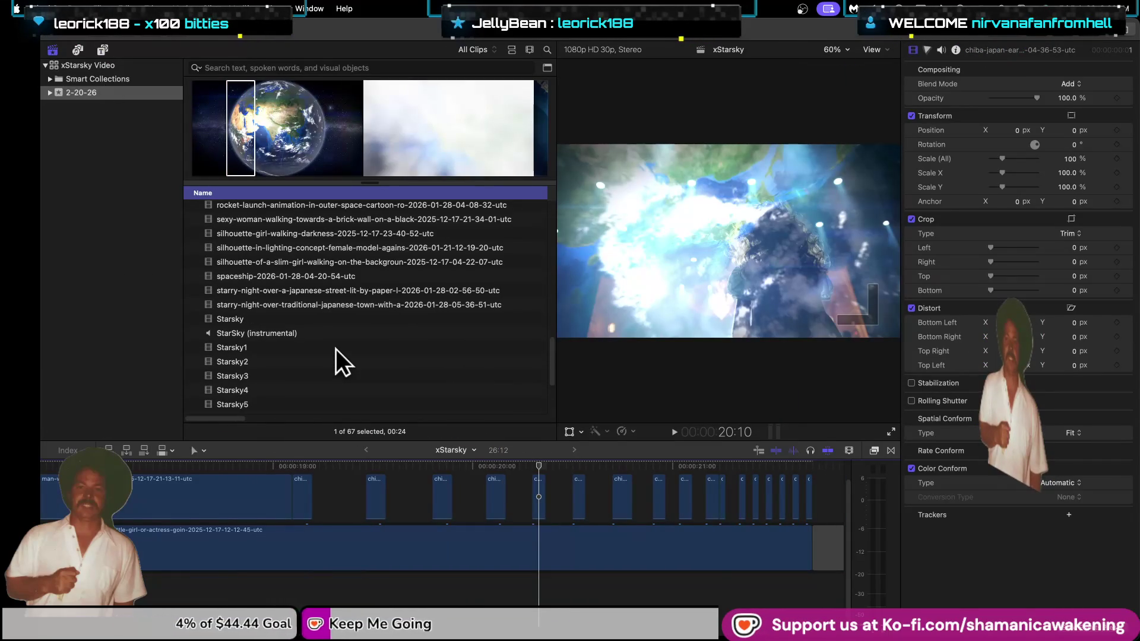
Place StarSky (instrumental) under the video clips and zoom the timeline around the 20-second mark.
mouse_move(337, 334)
left_mouse_down()
mouse_move(328, 363)
mouse_move(52, 579)
left_mouse_up()
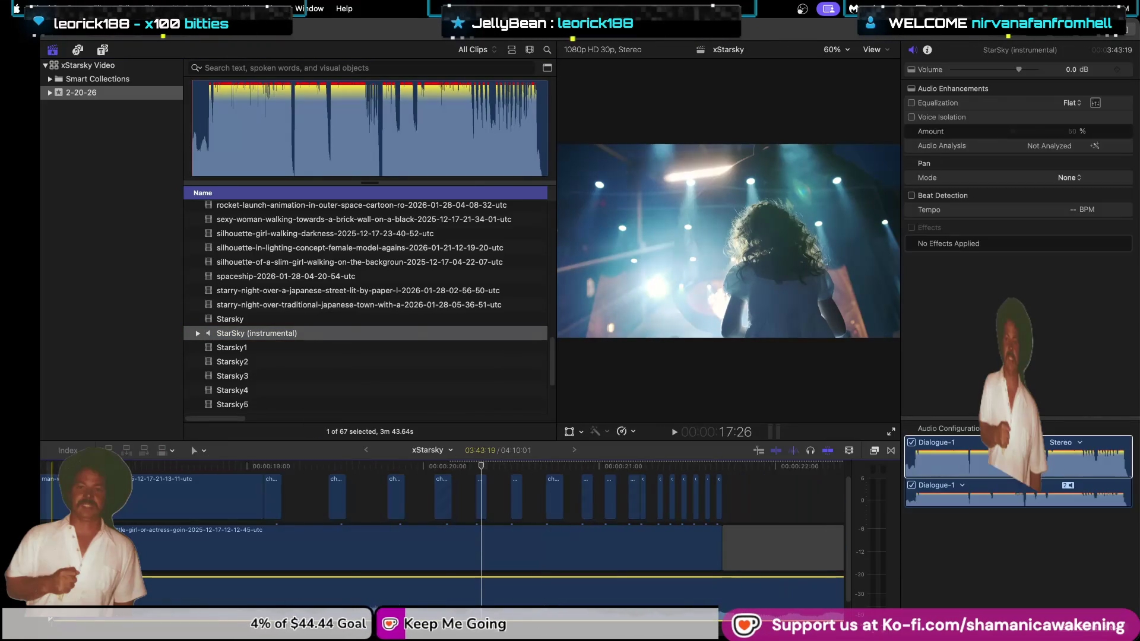
key("super+minus")
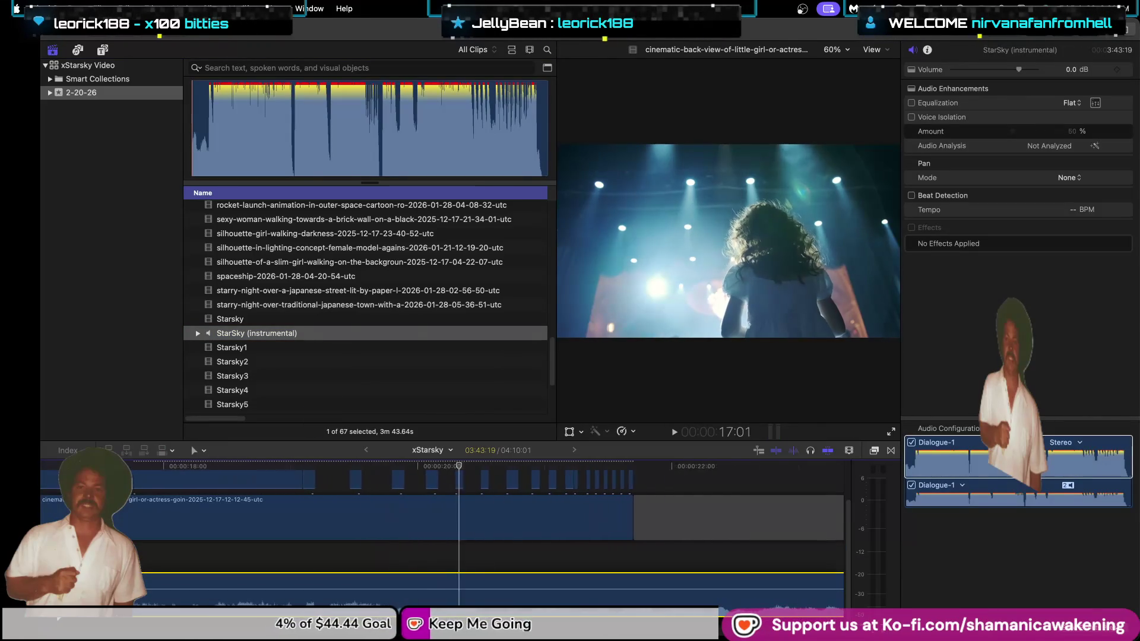
scroll(89, 522, "left", 10)
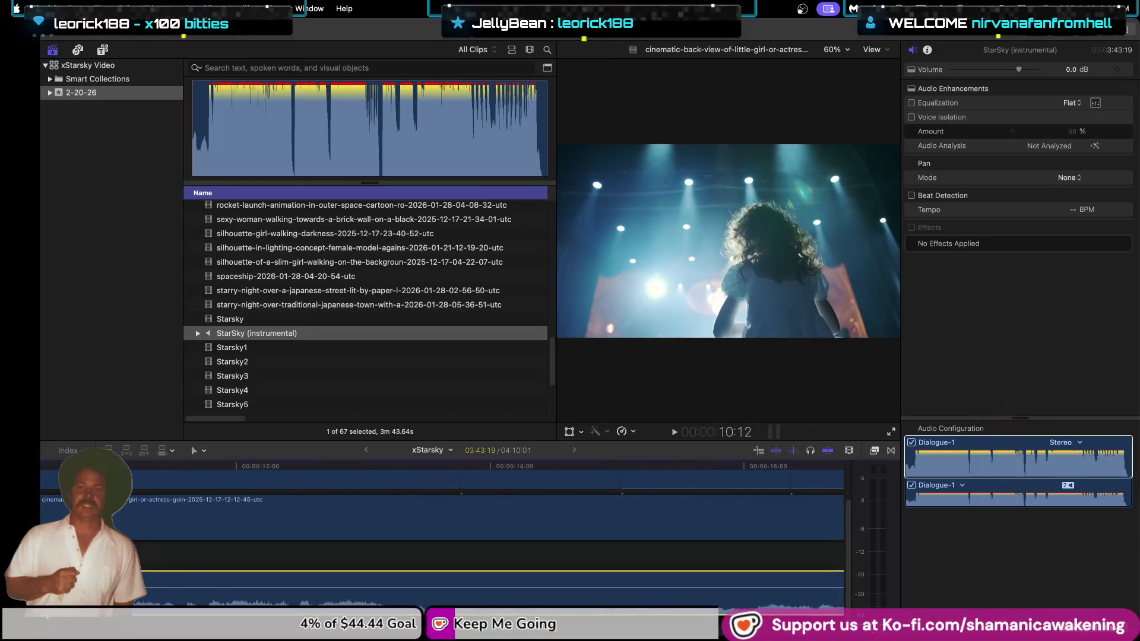
key("Home")
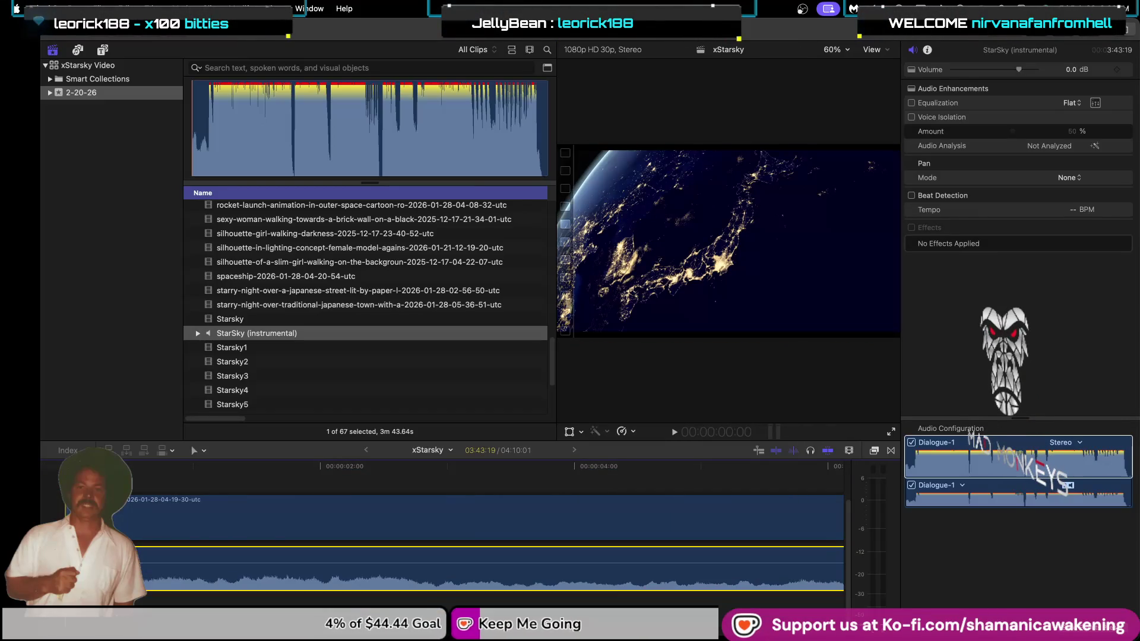
key("super+minus")
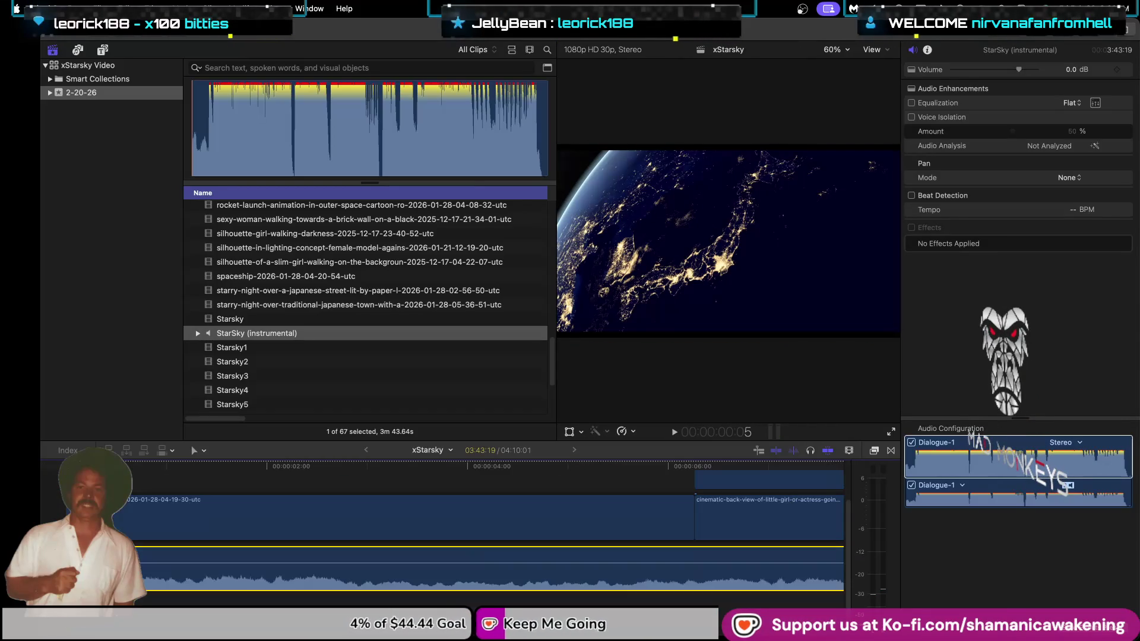
key("super+minus")
key("super+minus")
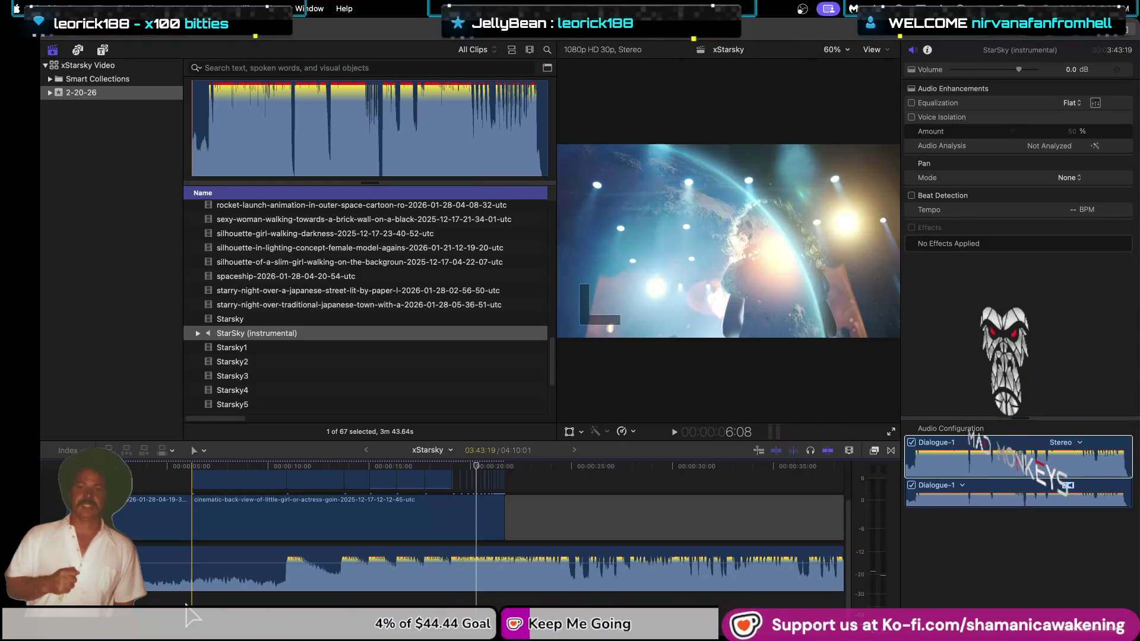
key("super+equal")
key("super+equal")
key("super+equal")
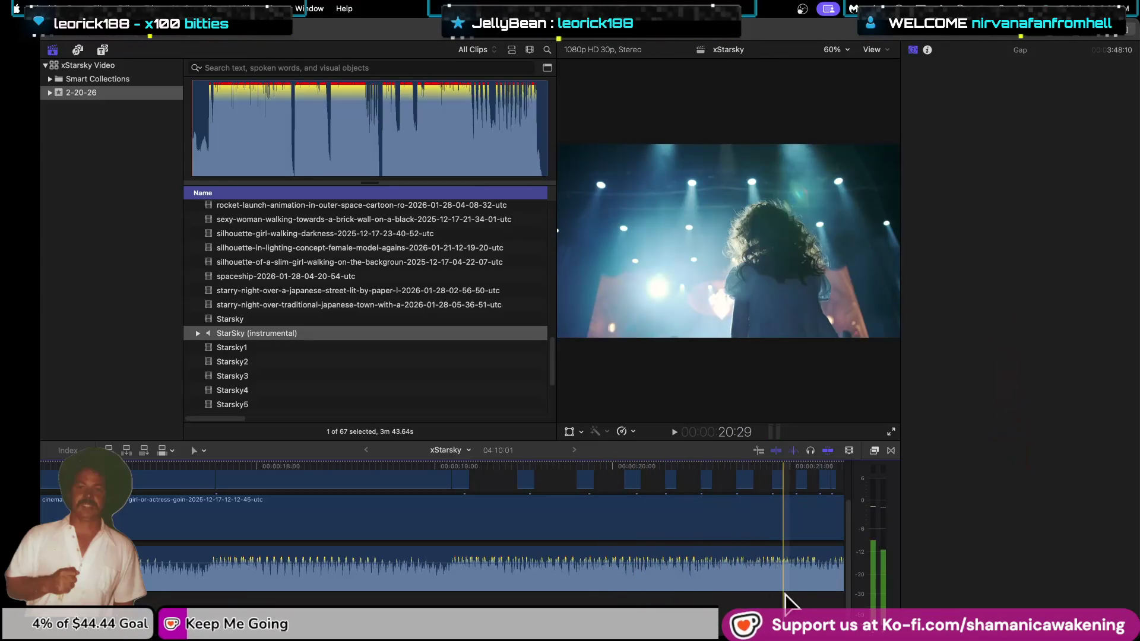
Delete the short overlay clip near 21:05, then preview the starry-night Japanese town library clip.
scroll(821, 593, "down", 3)
scroll(825, 594, "down", 3)
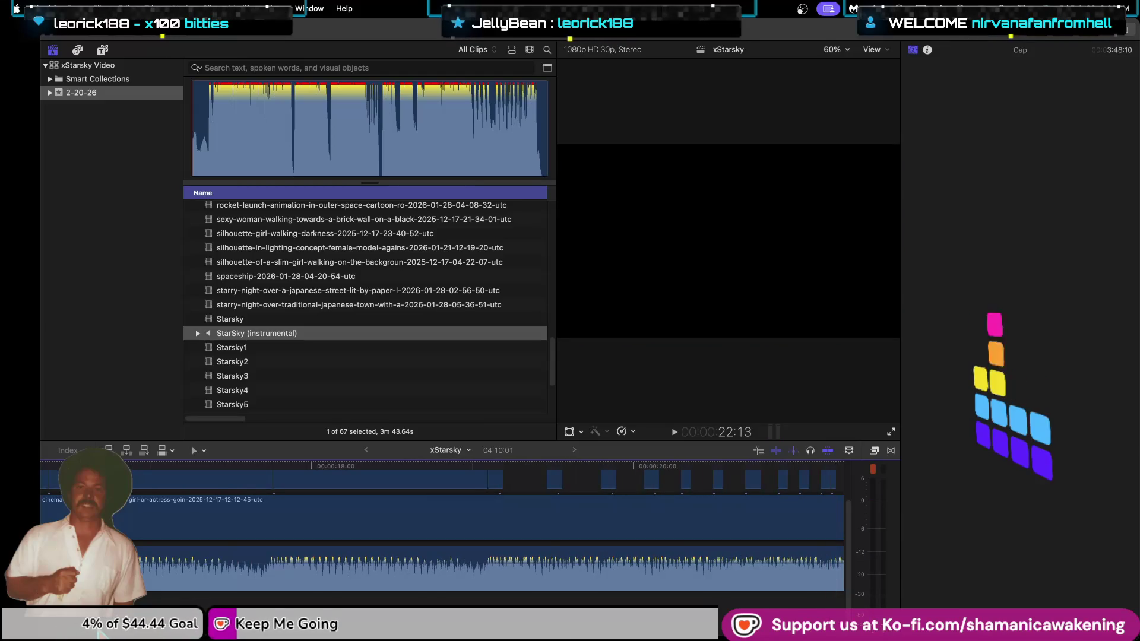
scroll(825, 593, "right", 5)
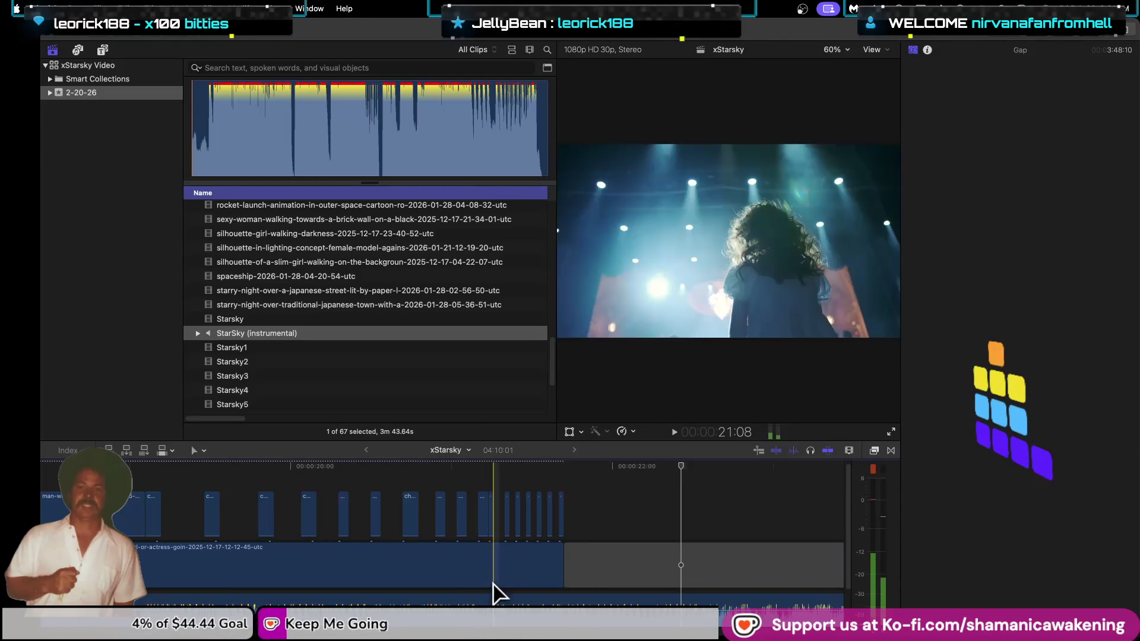
left_click(483, 522)
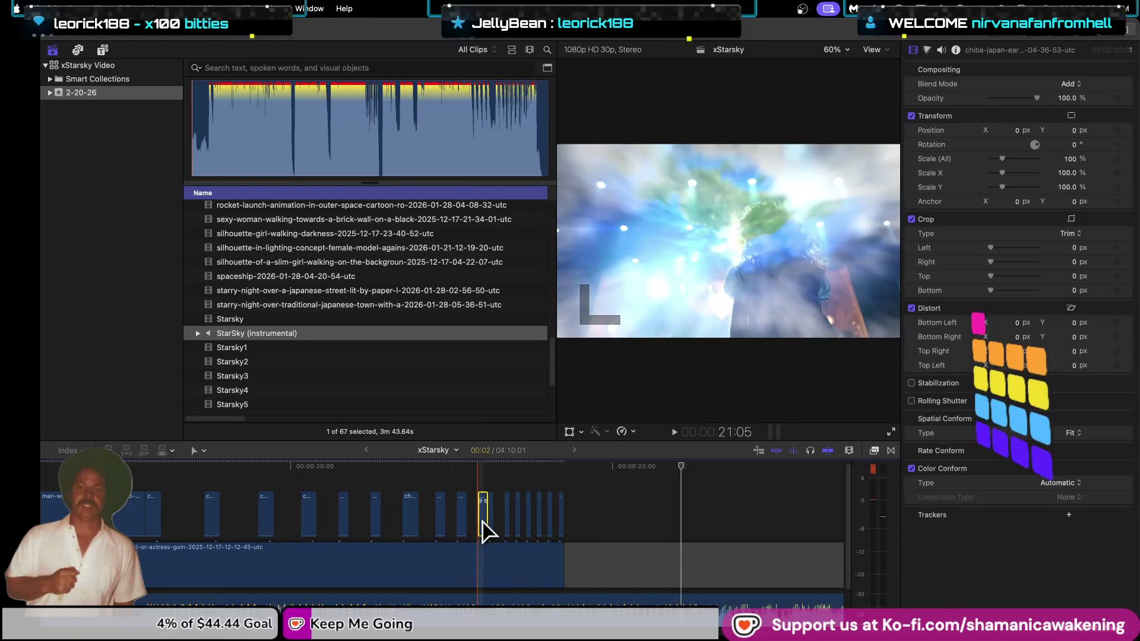
key("Delete")
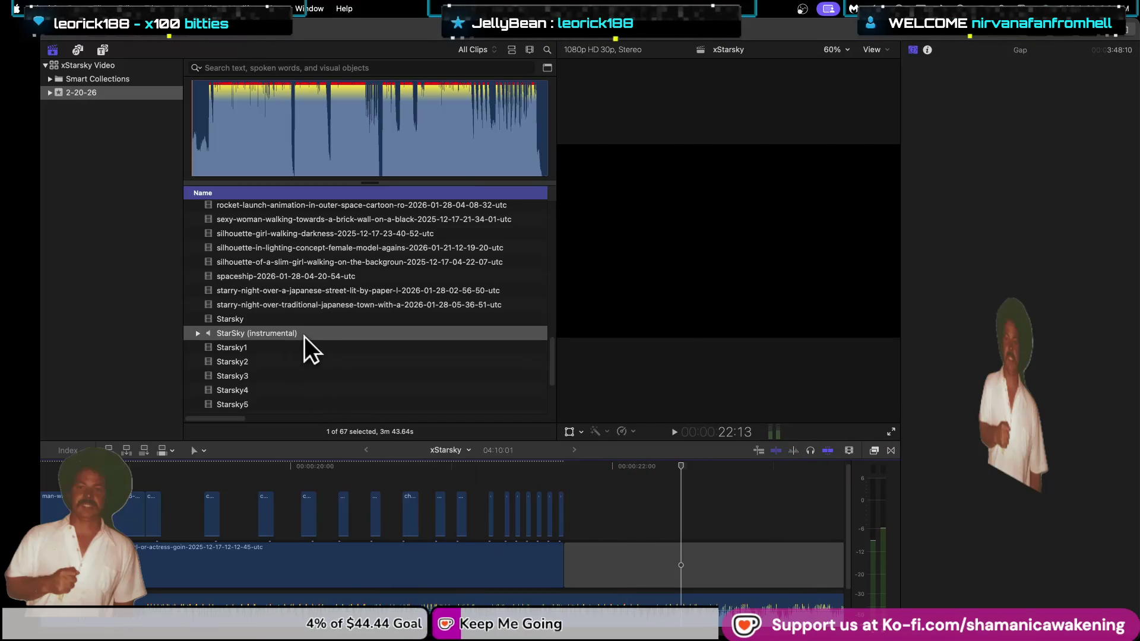
left_click(329, 318)
left_click(337, 305)
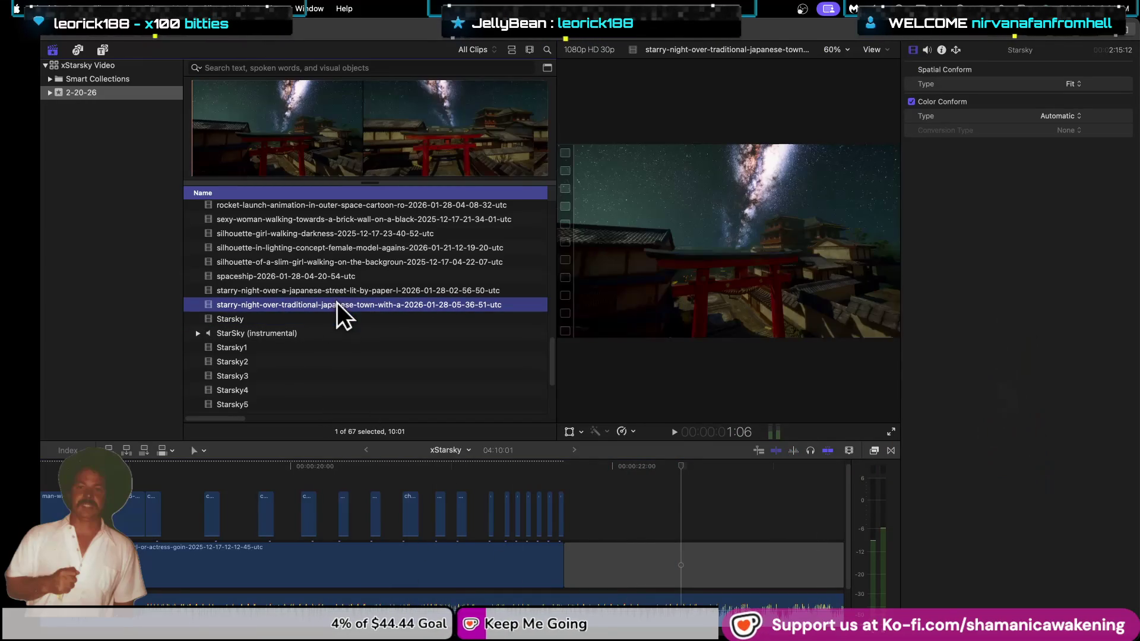
left_click(337, 287)
scroll(336, 297, "up", 5)
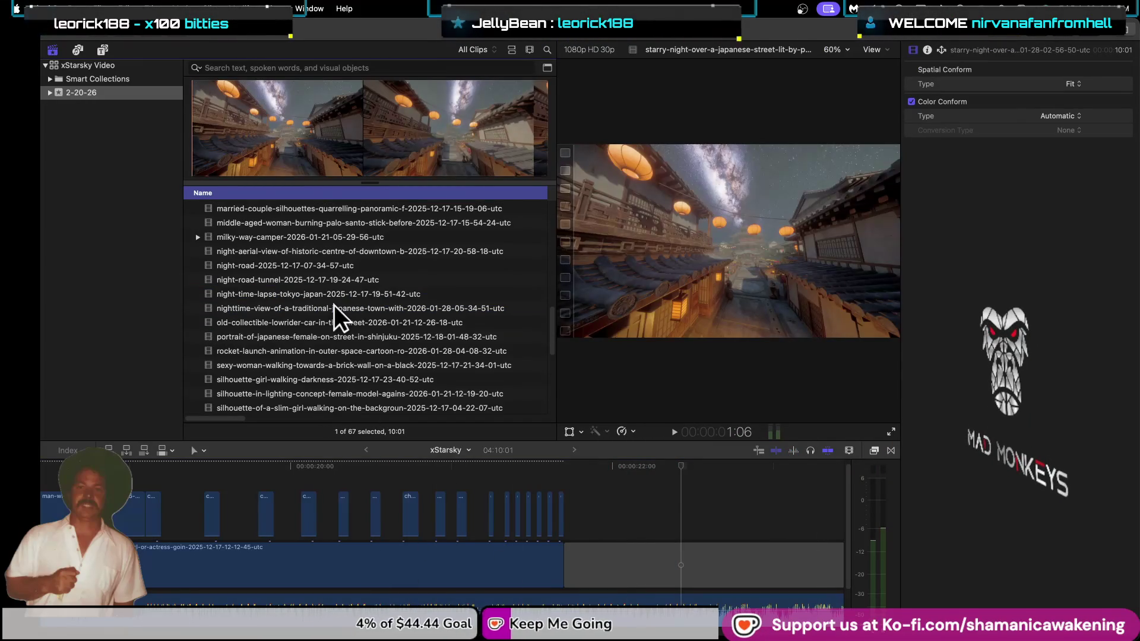
left_click(334, 306)
scroll(336, 322, "up", 10)
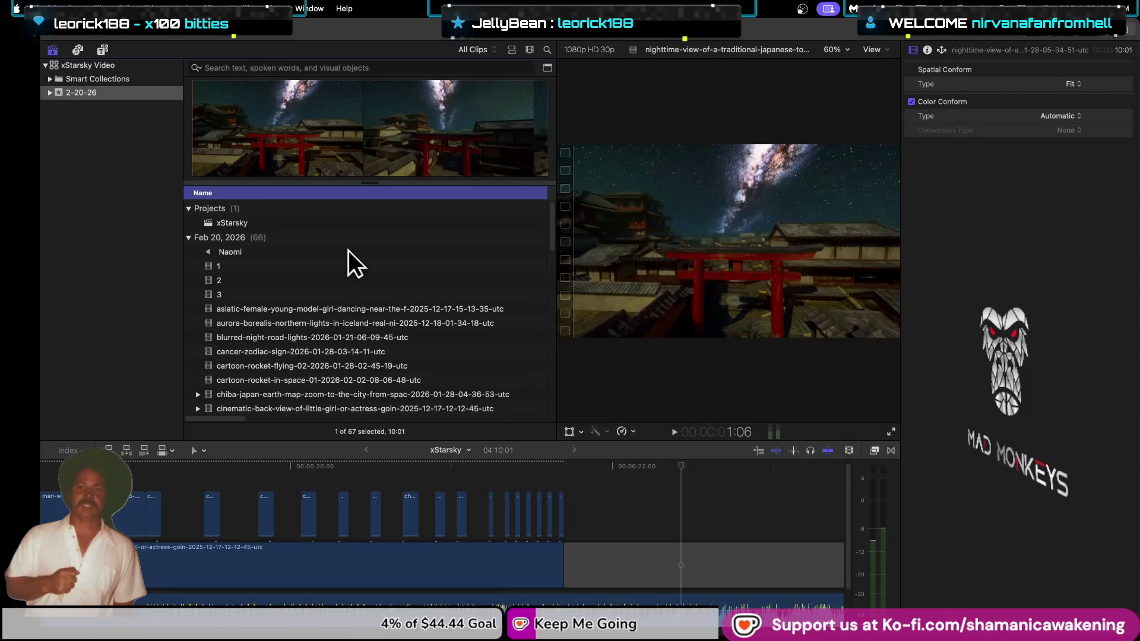
left_click(348, 251)
left_click(348, 266)
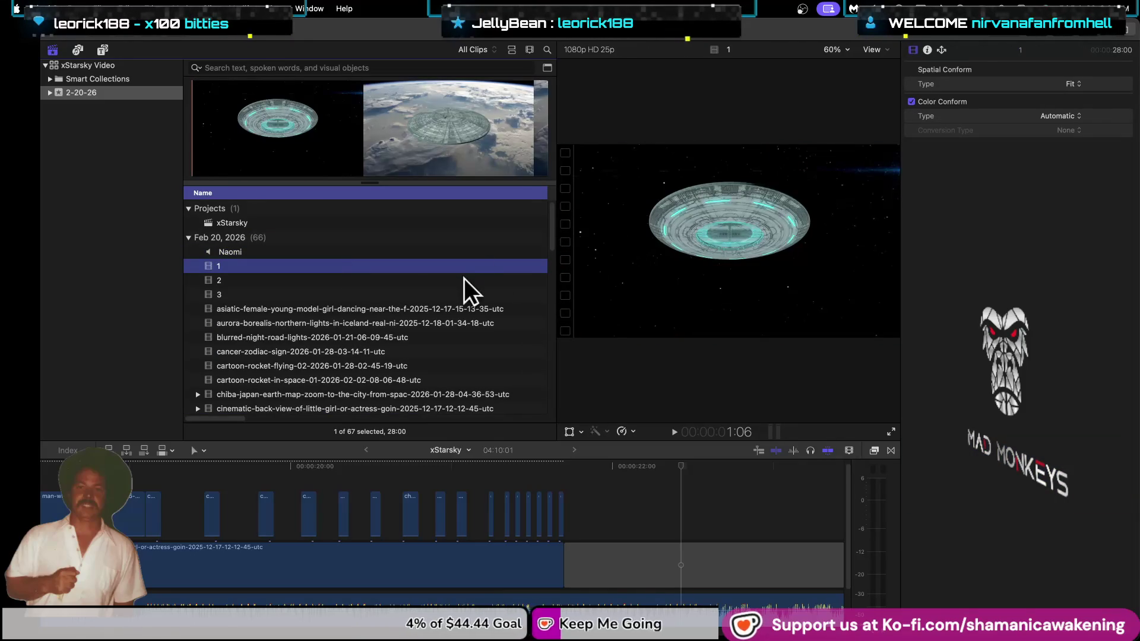
key("Down")
key("Down")
key("Down")
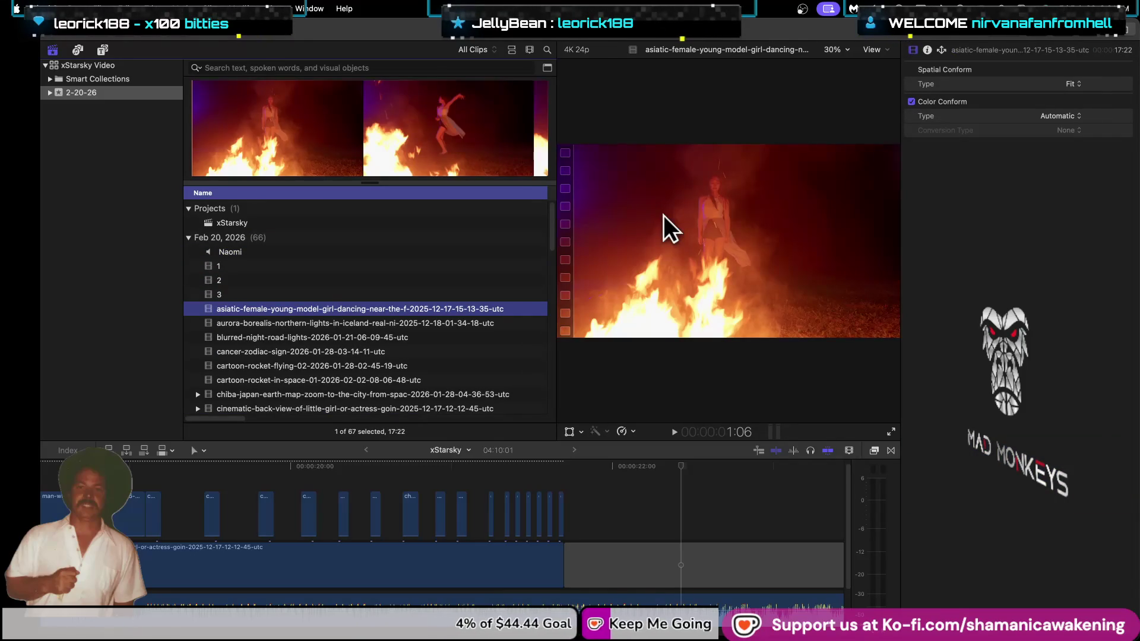
left_click(196, 165)
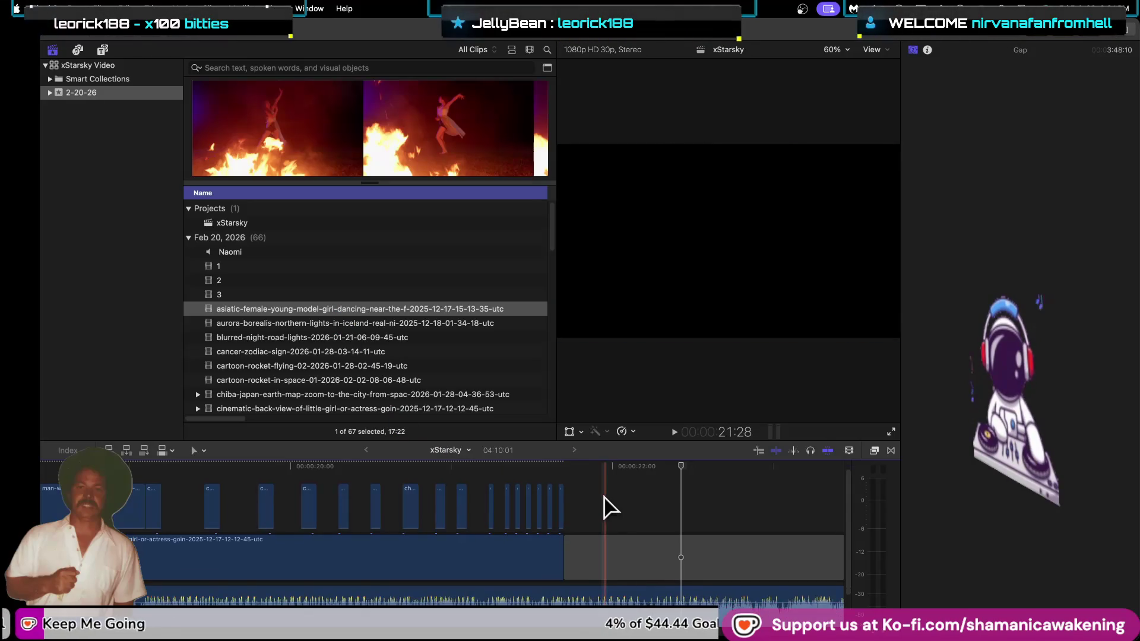
scroll(416, 389, "down", 10)
scroll(416, 380, "down", 8)
scroll(416, 380, "down", 4)
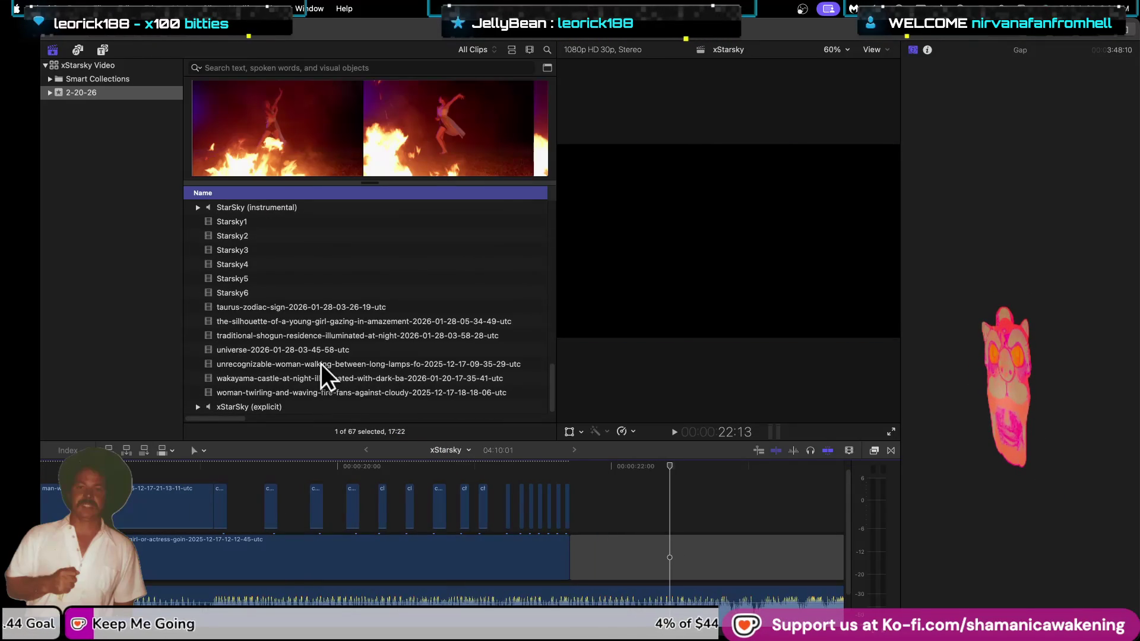
scroll(321, 364, "up", 5)
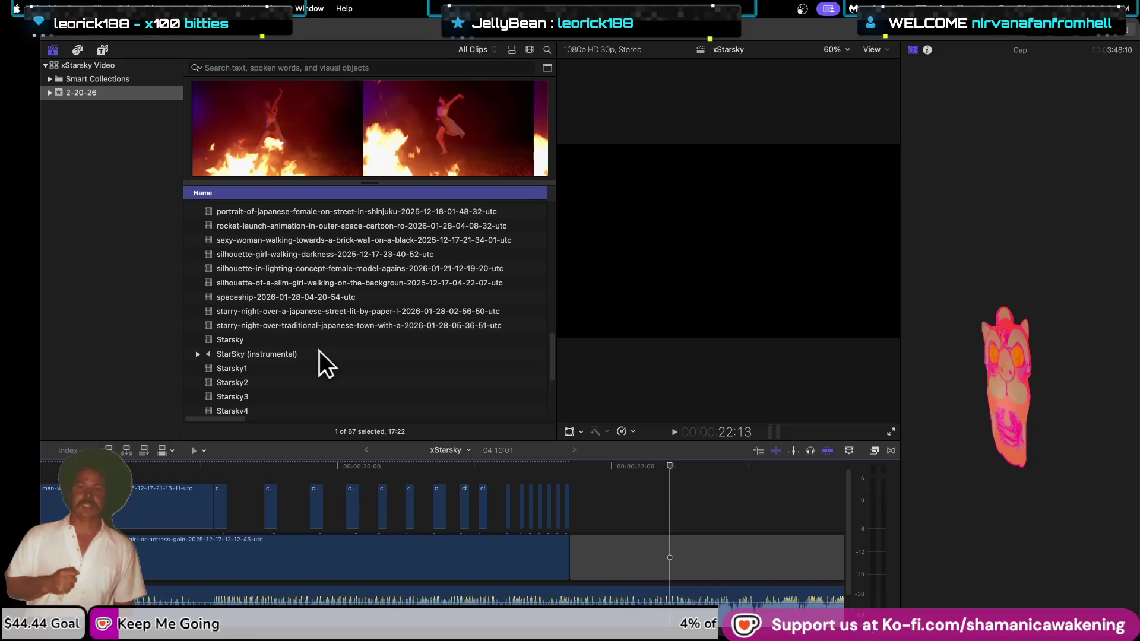
left_click(318, 368)
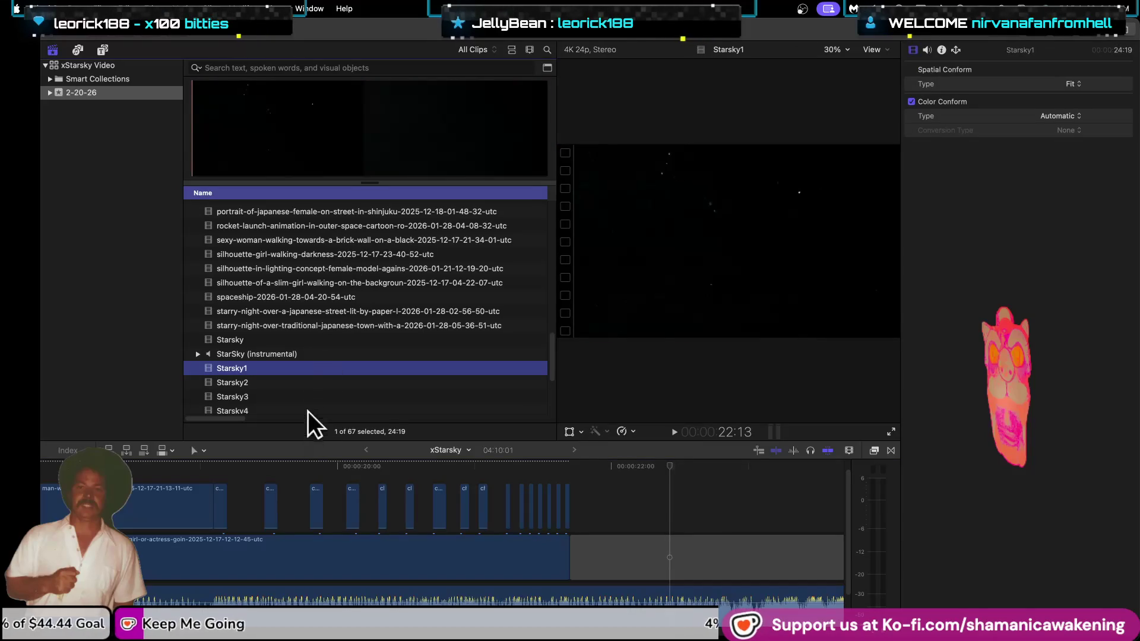
left_click(315, 382)
left_click(302, 391)
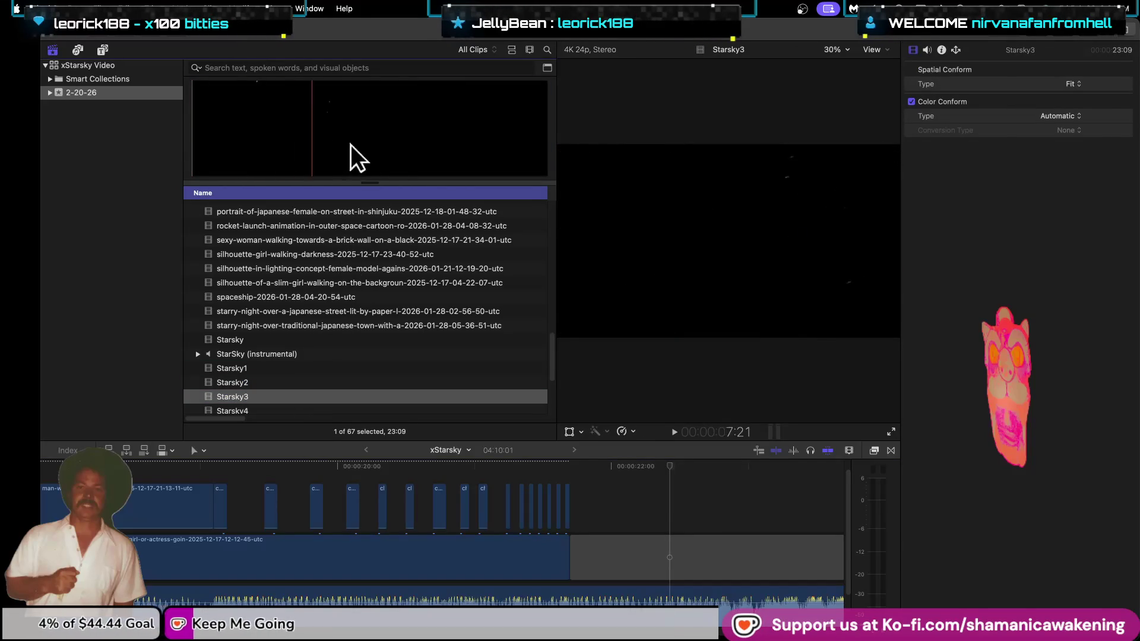
scroll(416, 374, "down", 2)
left_click(369, 389)
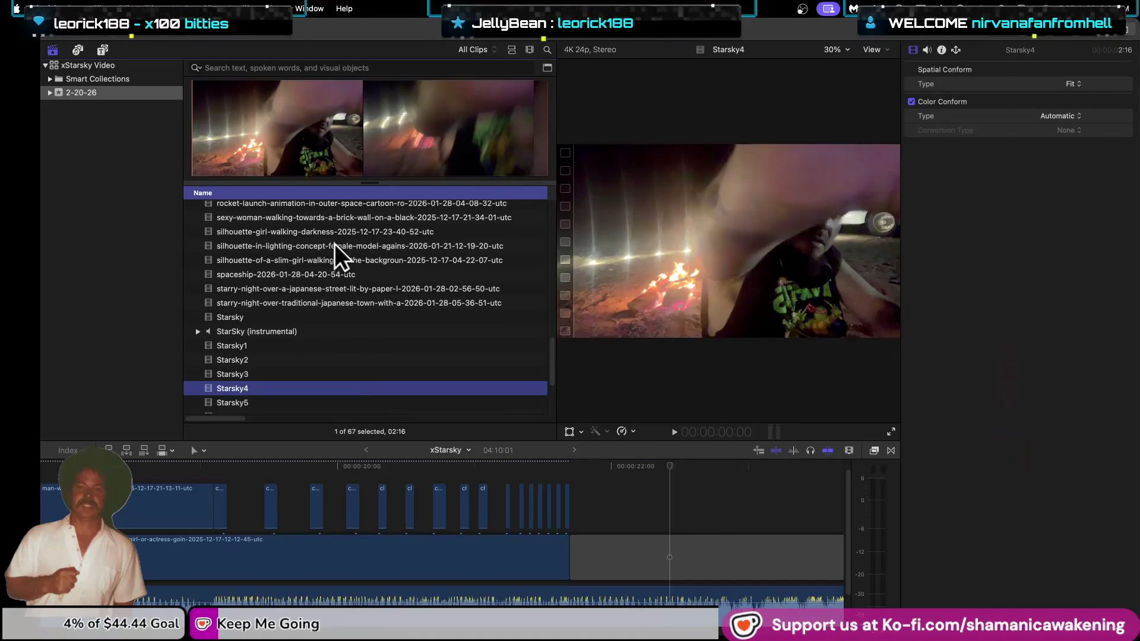
left_click(202, 136)
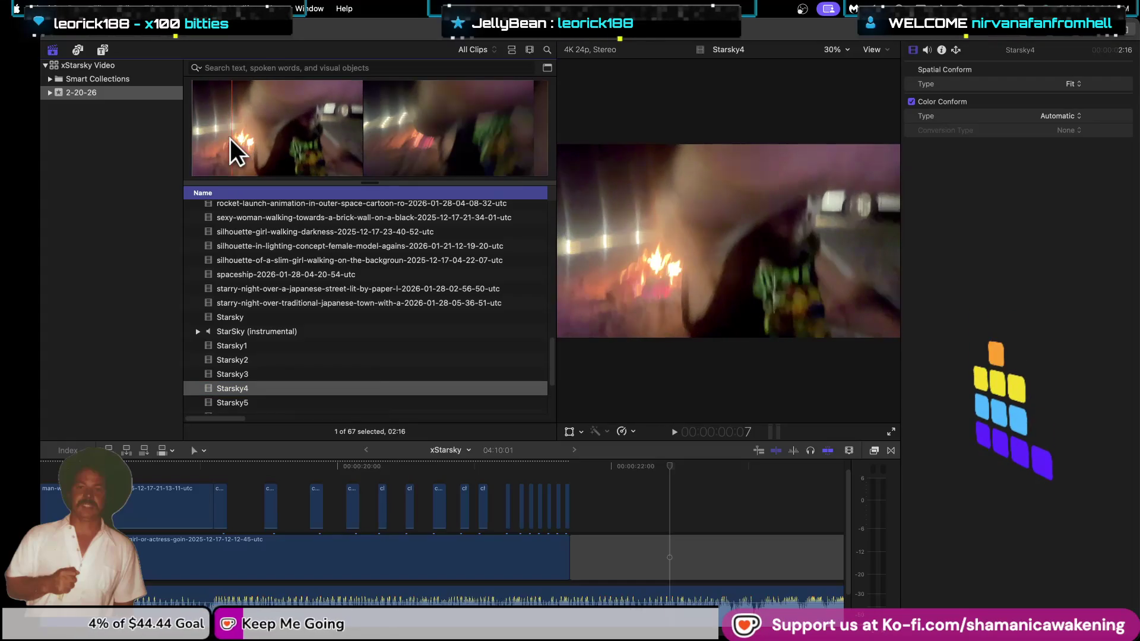
left_click(419, 476)
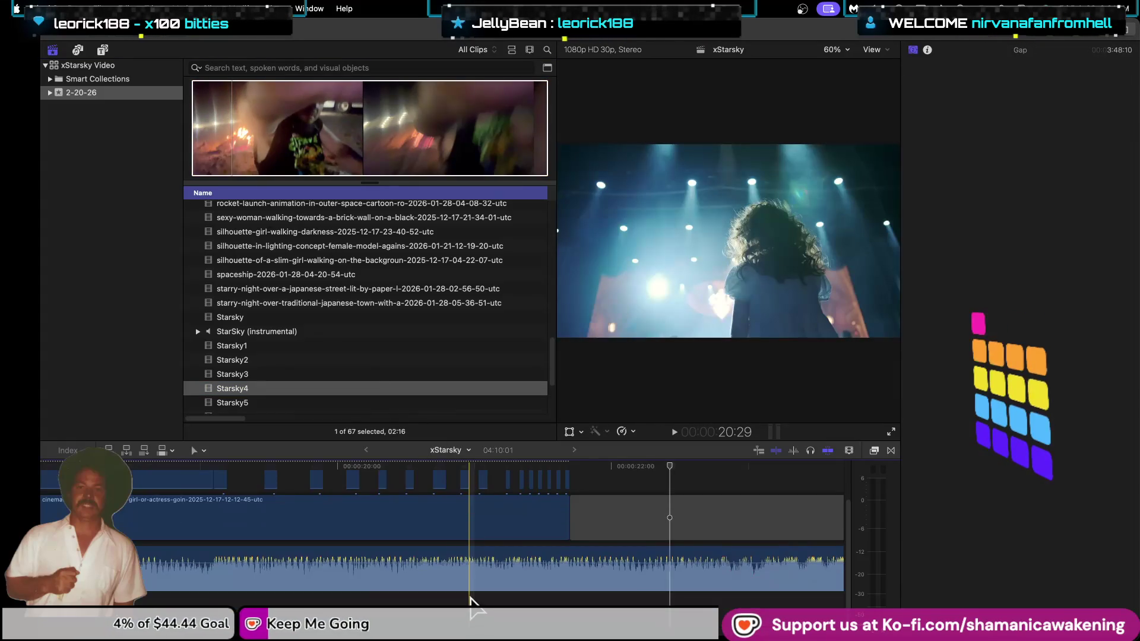
scroll(465, 523, "up", 3)
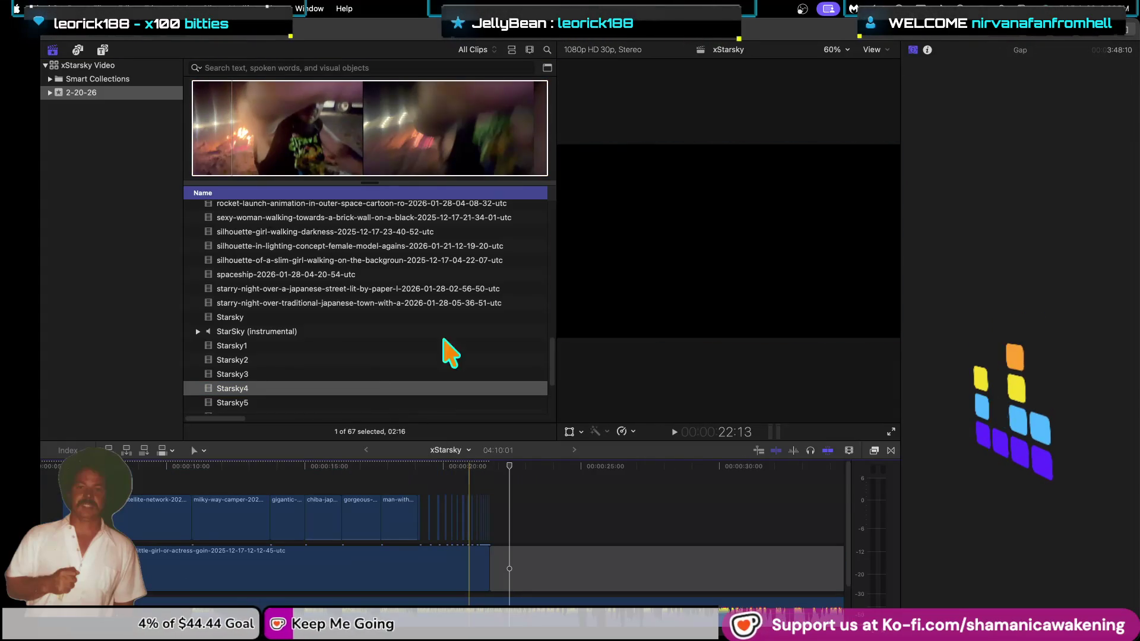
left_click_drag(410, 171, 603, 517)
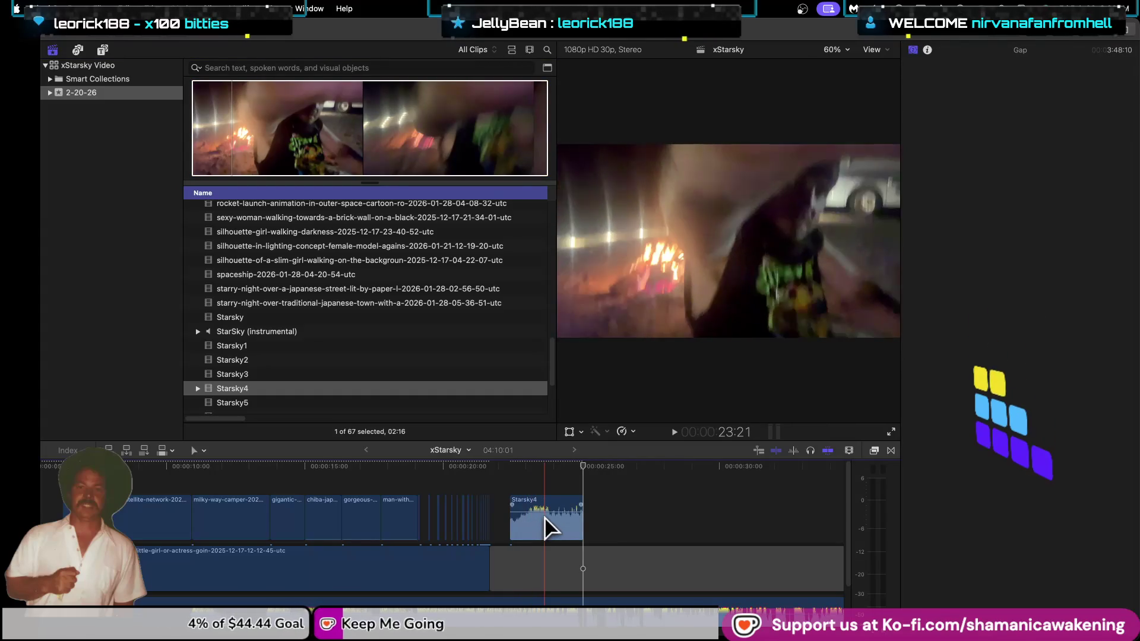
left_click(569, 526)
key("Delete")
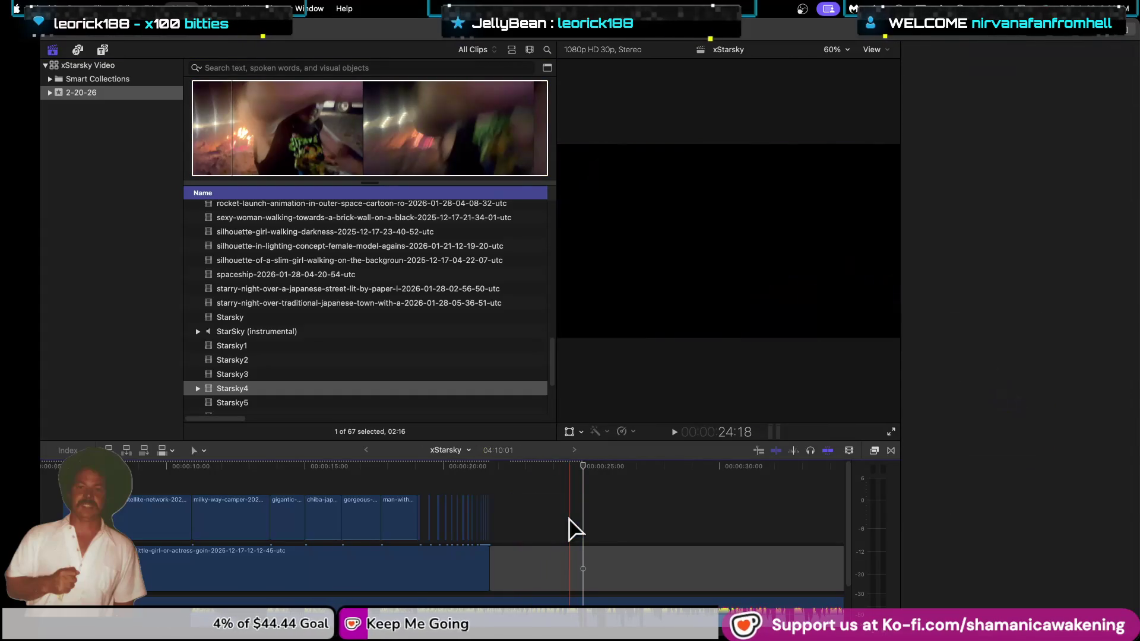
left_click(257, 398)
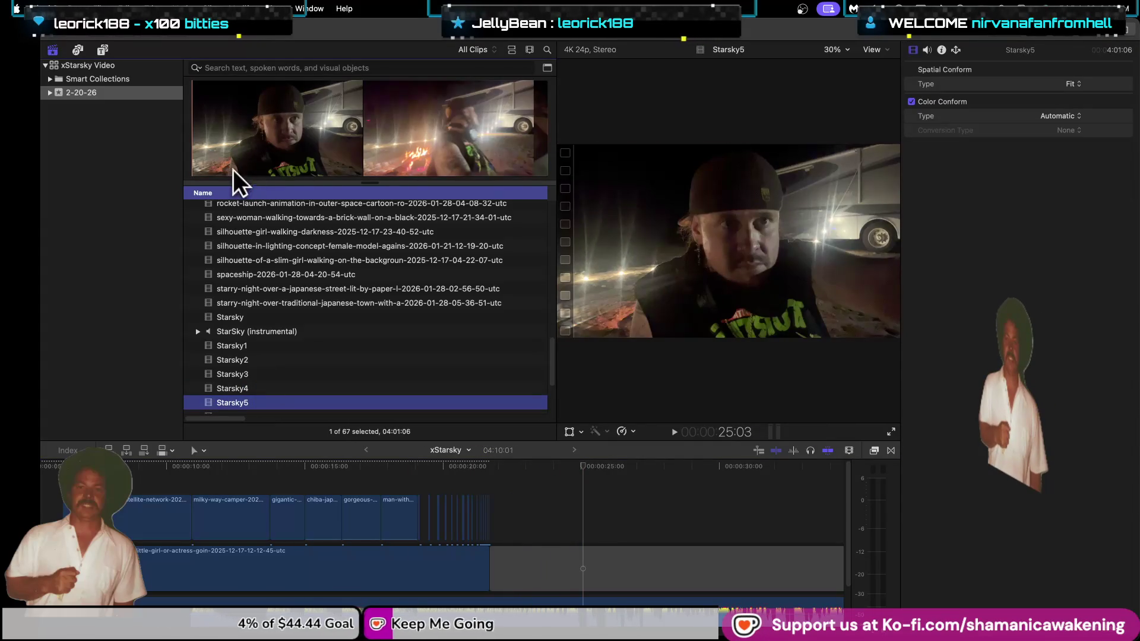
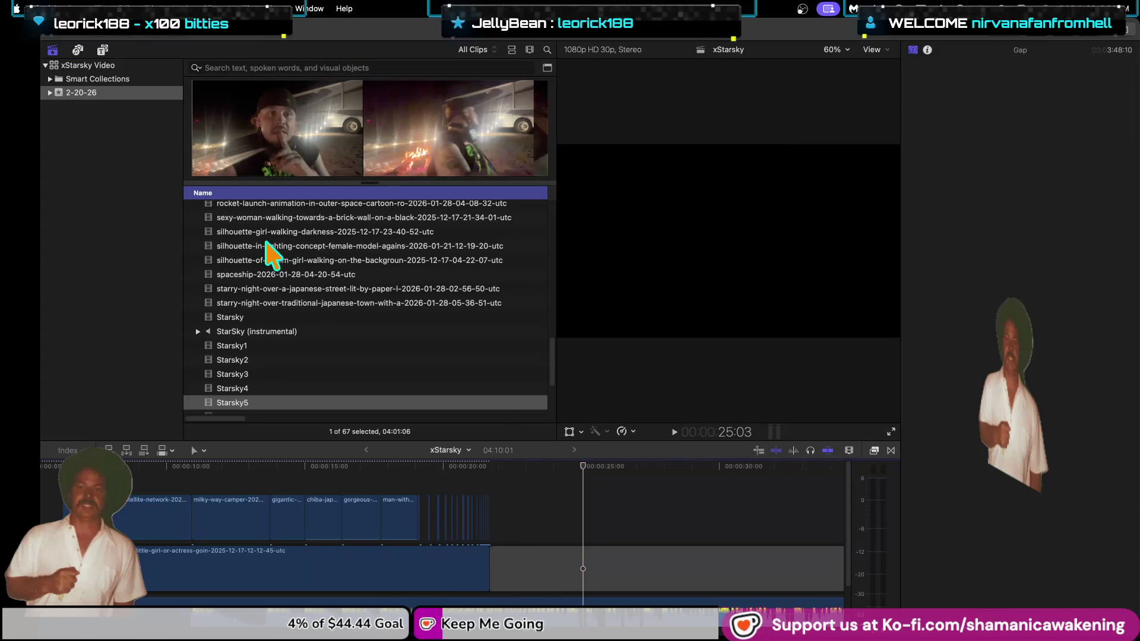
Append the Starsky5 clip from the browser to the end of the xStarsky project.
left_click(294, 138)
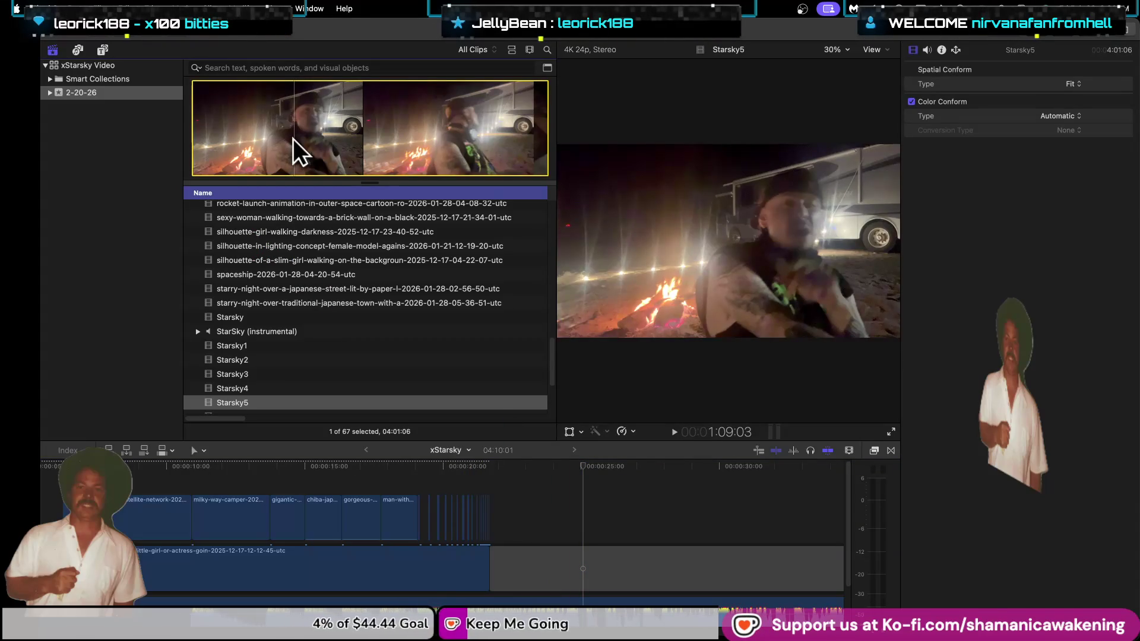
key("e")
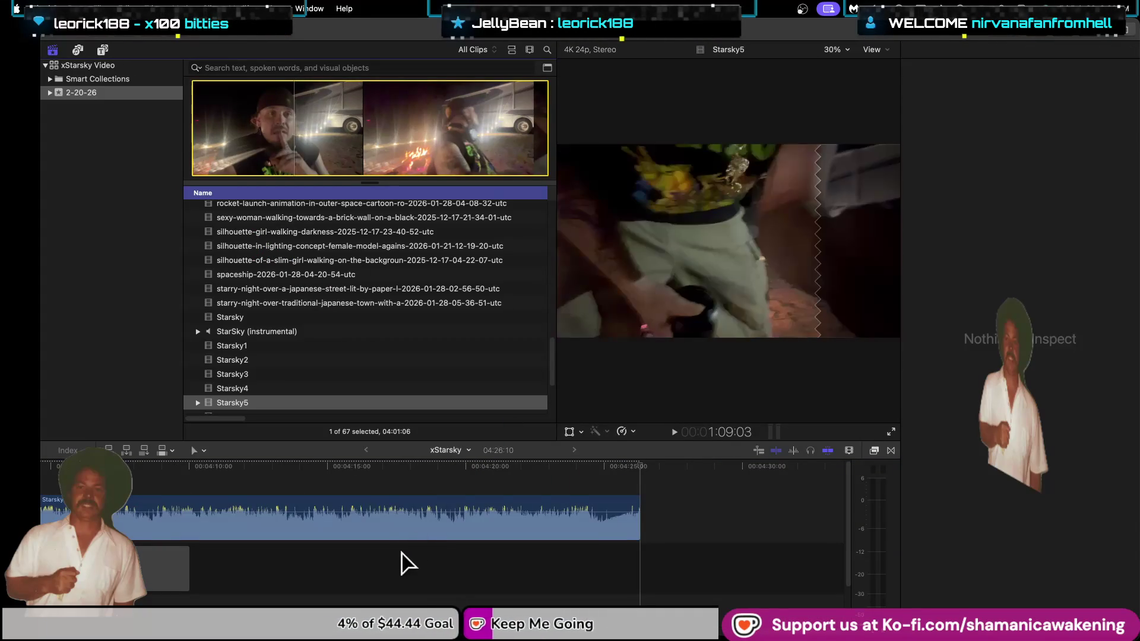
key("super+minus")
key("super+minus")
key("super+minus")
key("super+minus")
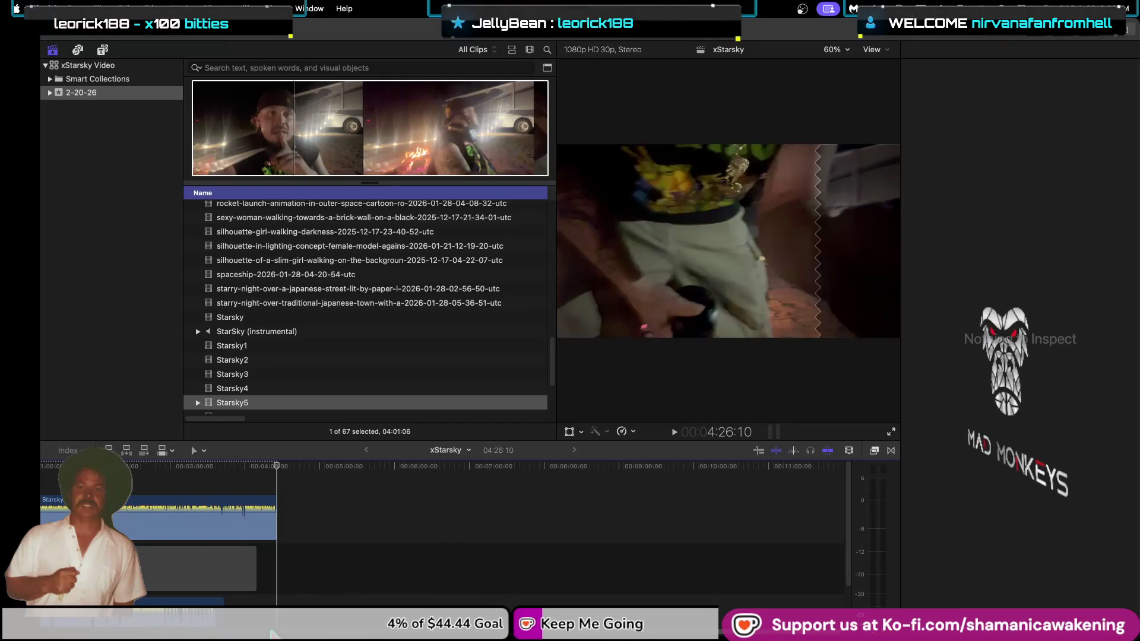
scroll(273, 588, "left", 5)
key("super+equal")
key("super+equal")
key("super+equal")
key("super+equal")
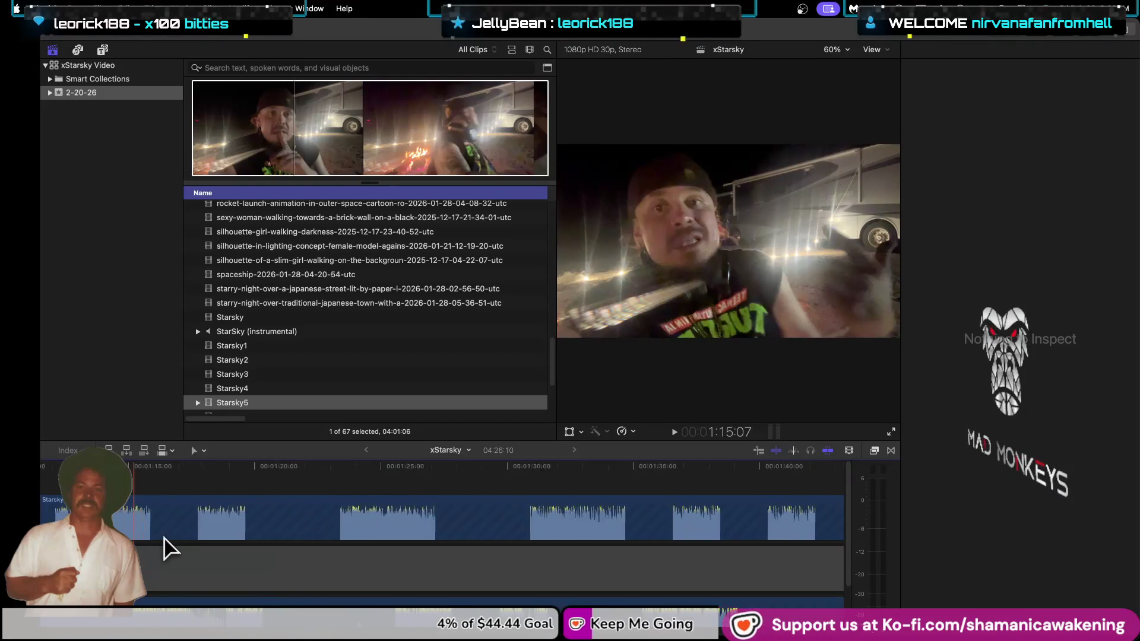
scroll(27, 633, "left", 10)
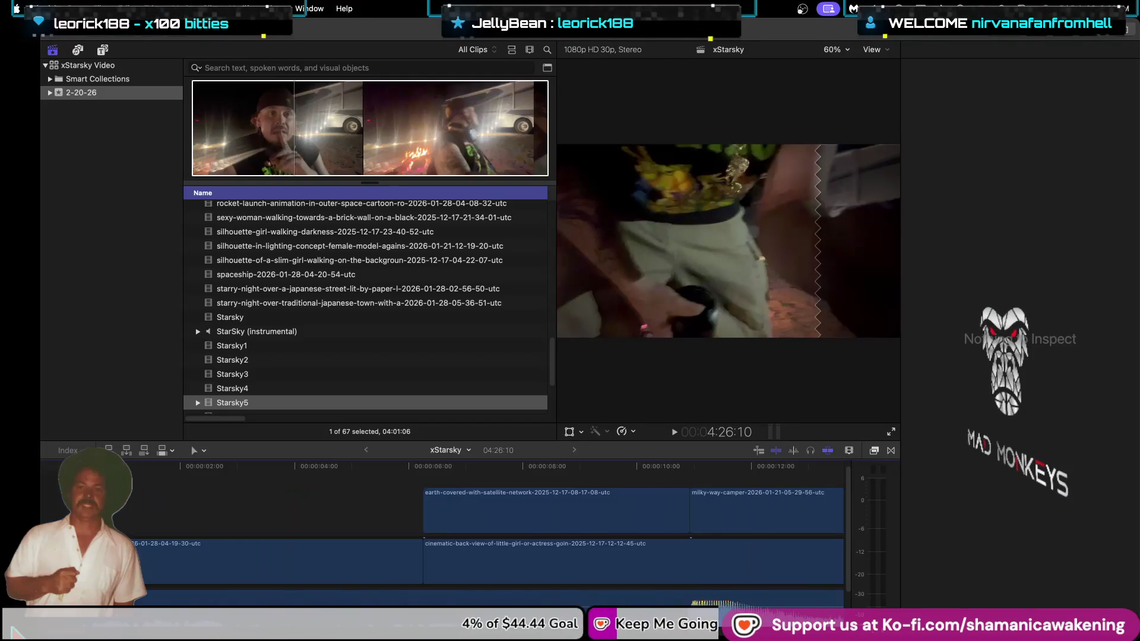
scroll(65, 632, "right", 10)
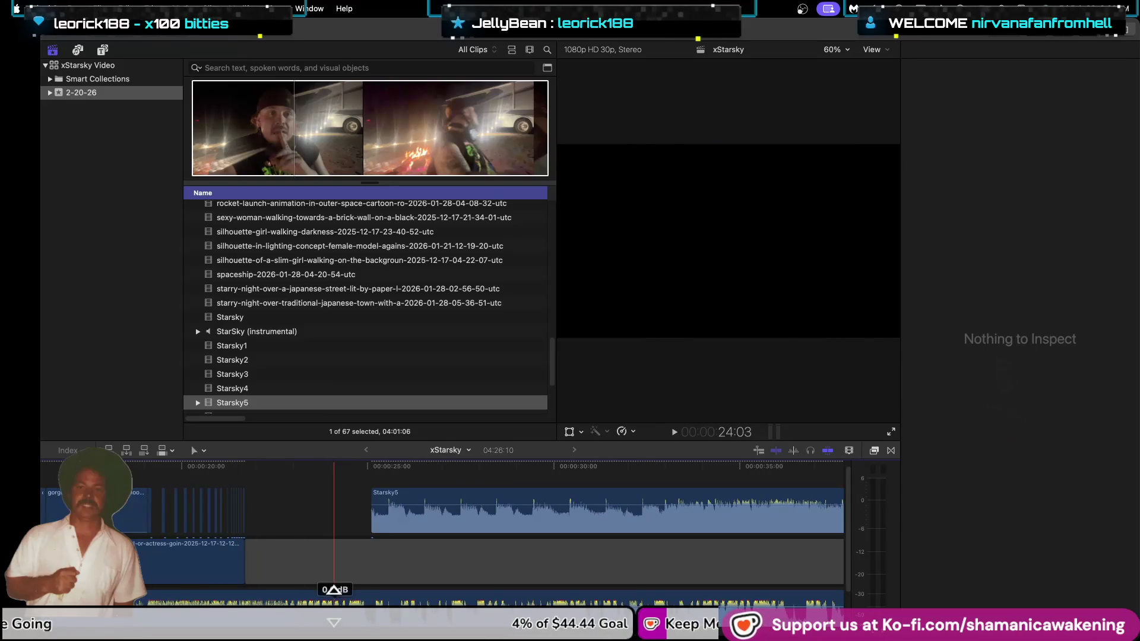
scroll(155, 633, "left", 5)
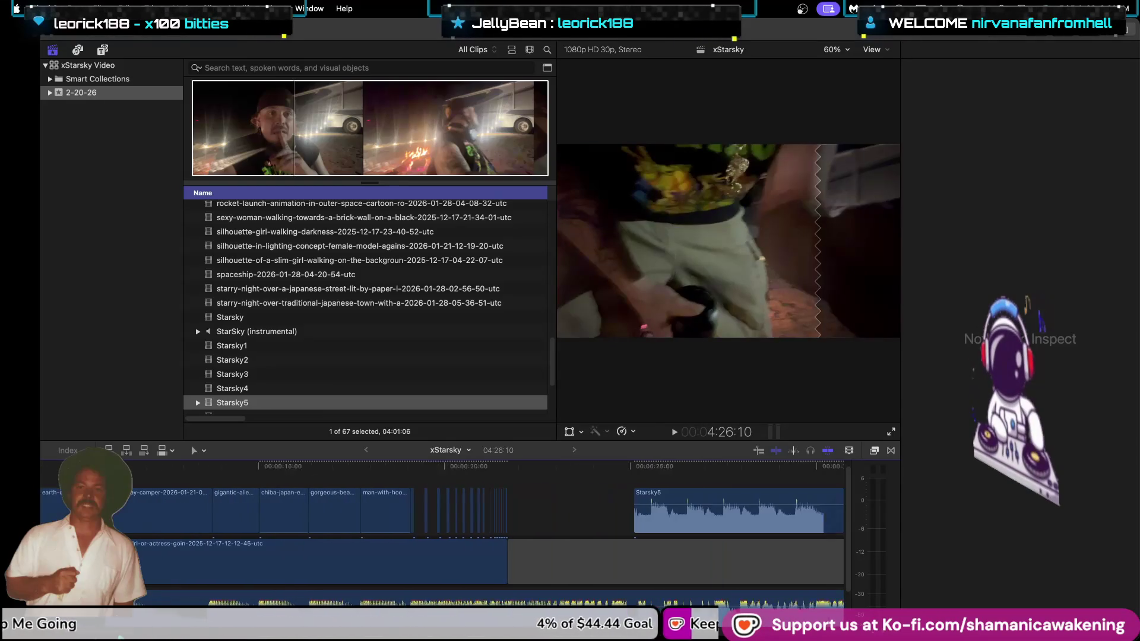
Move Starsky5 to the timeline start above the b-roll and play back the edit.
left_click_drag(635, 514, 125, 483)
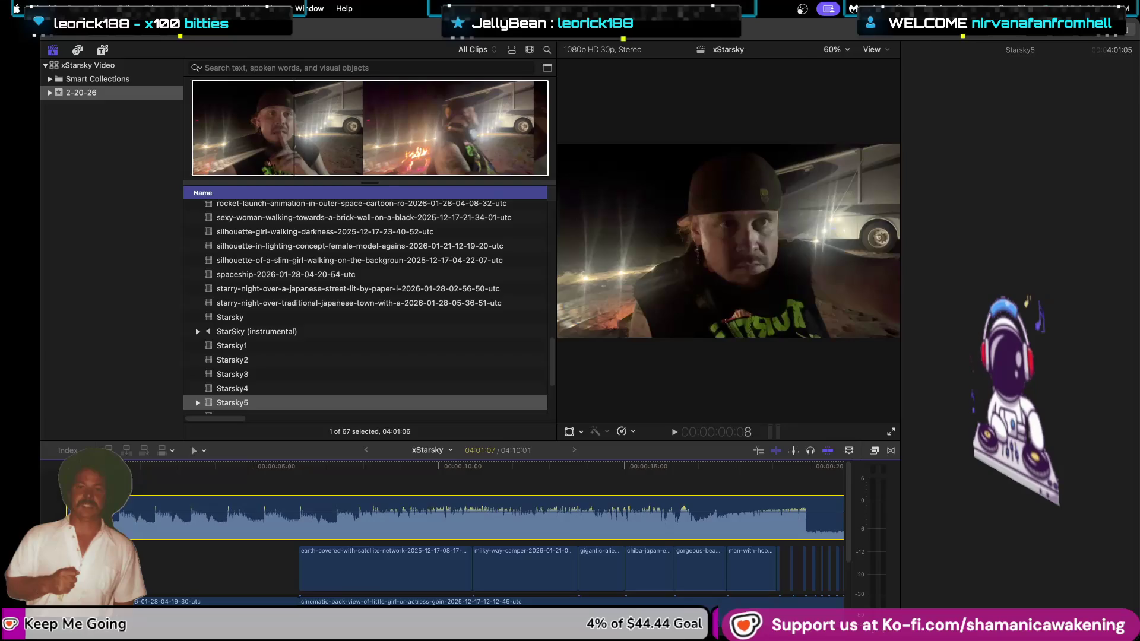
key("super+4")
key("space")
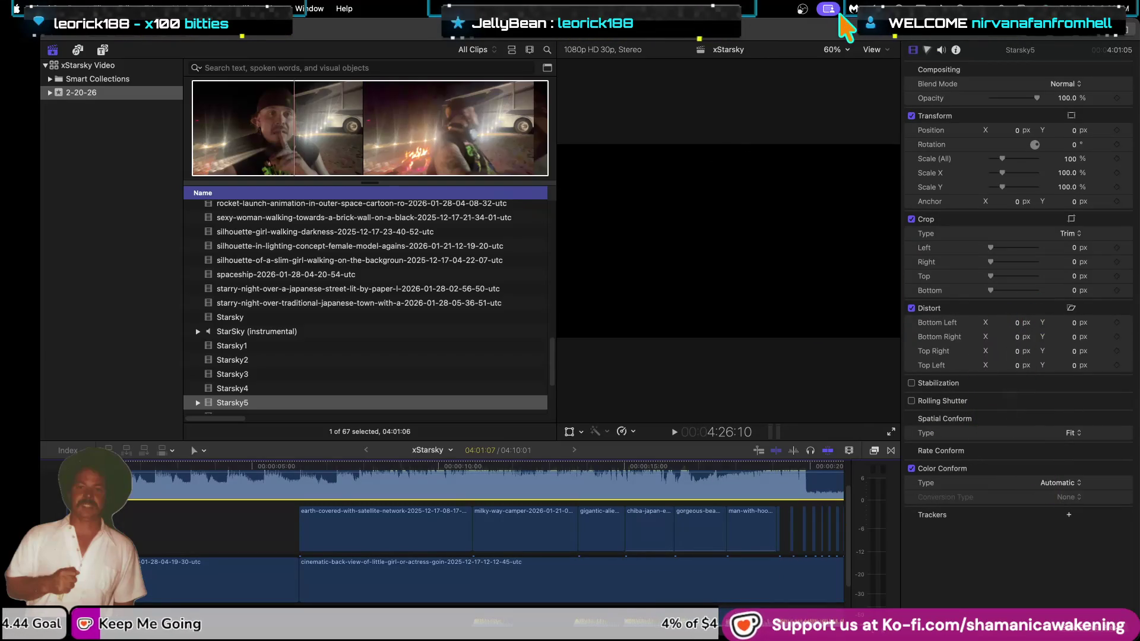
Set the viewer zoom to 12.5% and start playback.
left_click(867, 50)
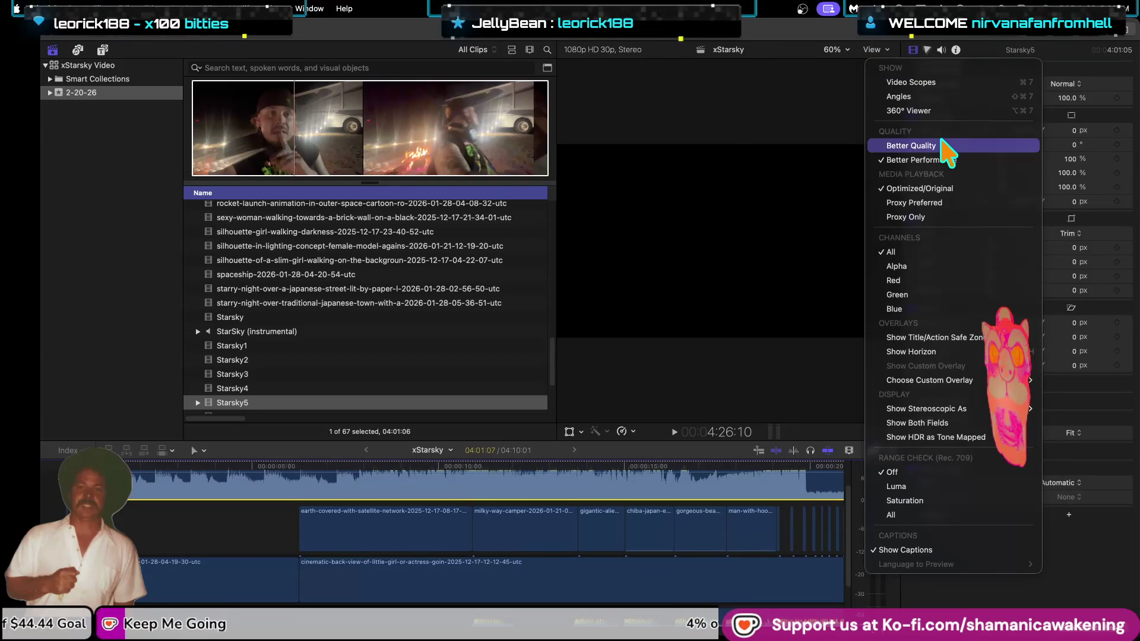
left_click(849, 51)
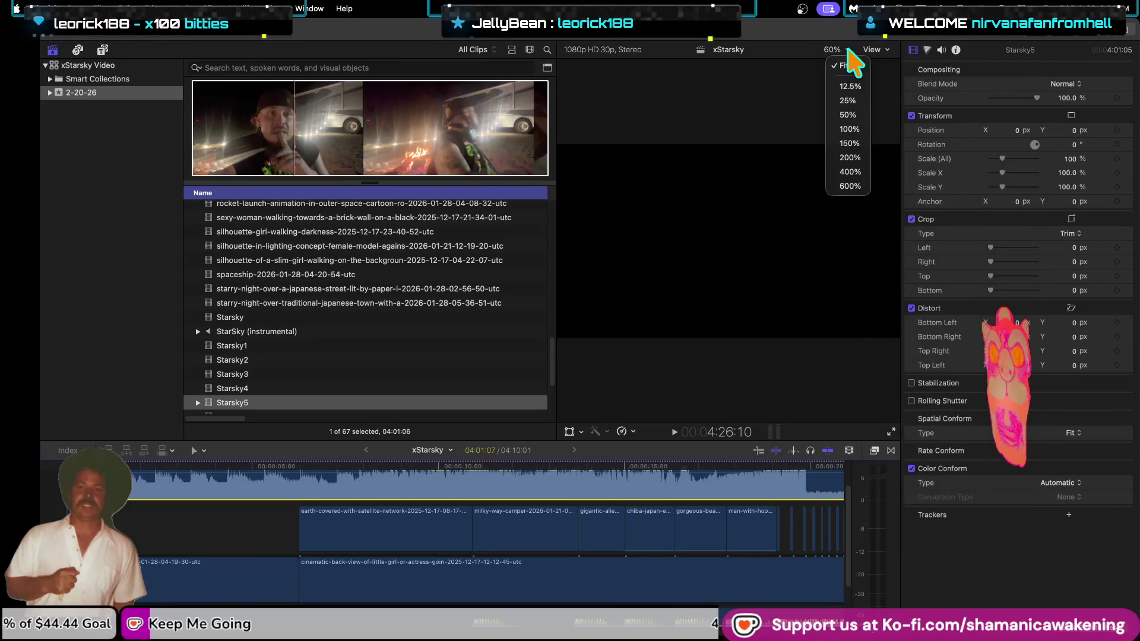
left_click(852, 87)
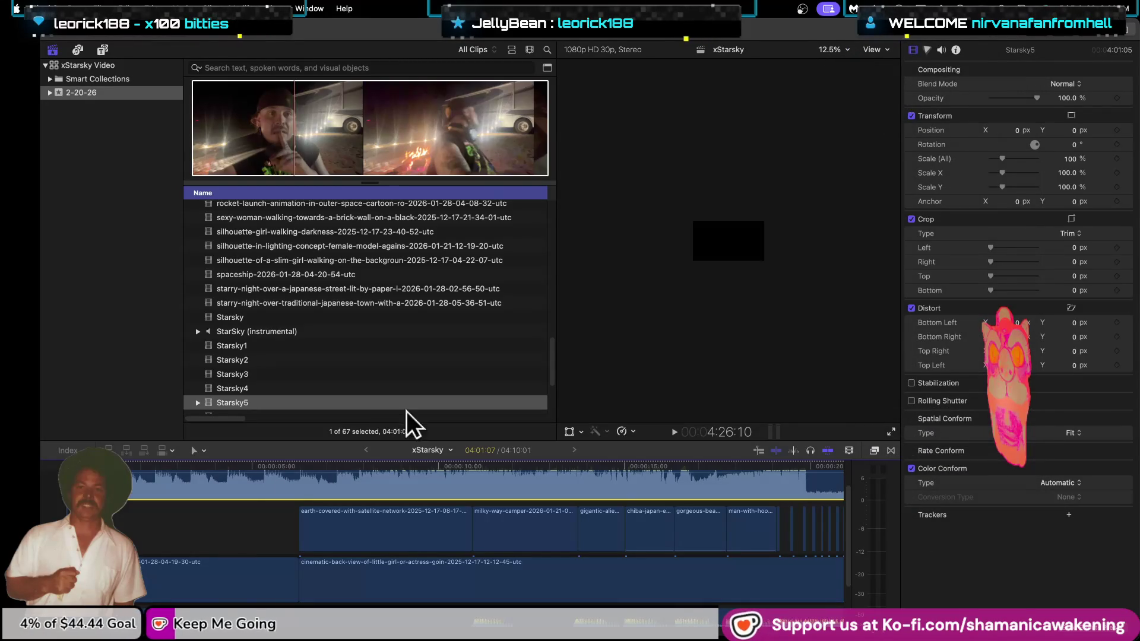
key("space")
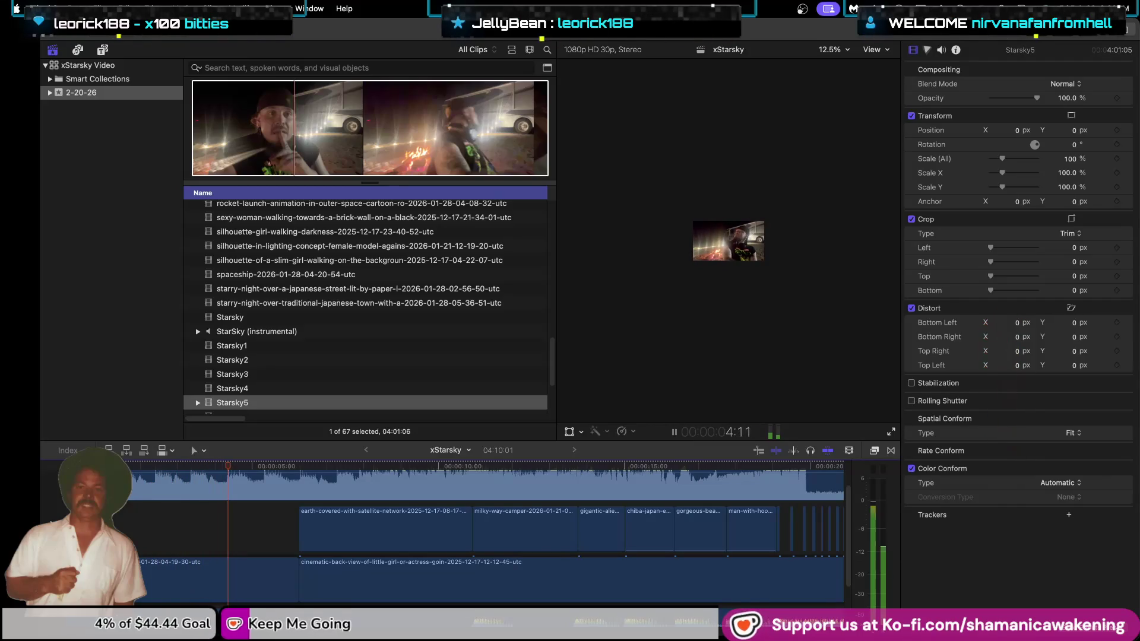
Review playback with the StarSky instrumental audio selected, then slide the Starsky5 clip later.
scroll(168, 588, "down", 2)
scroll(168, 588, "down", 2)
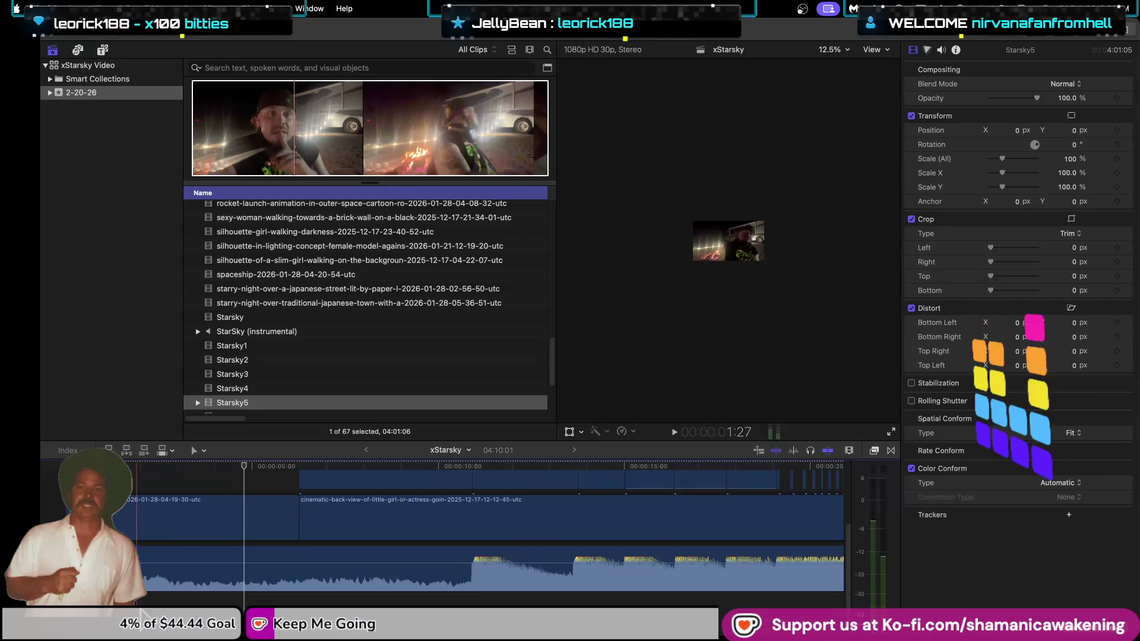
left_click(168, 588)
key("space")
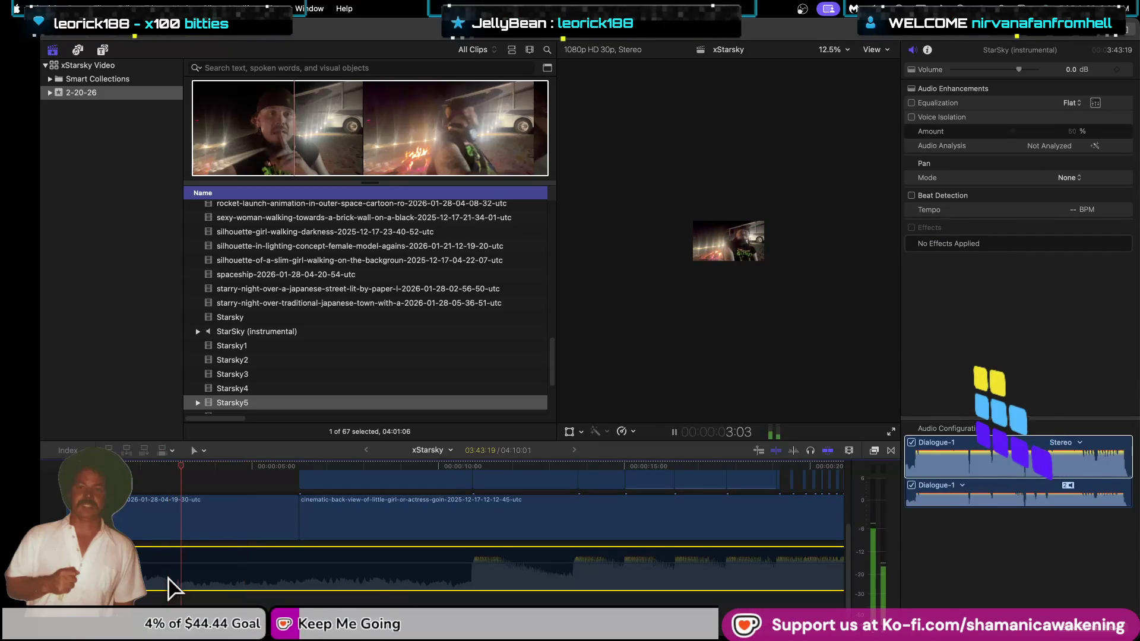
scroll(169, 579, "up", 2)
left_click(440, 488)
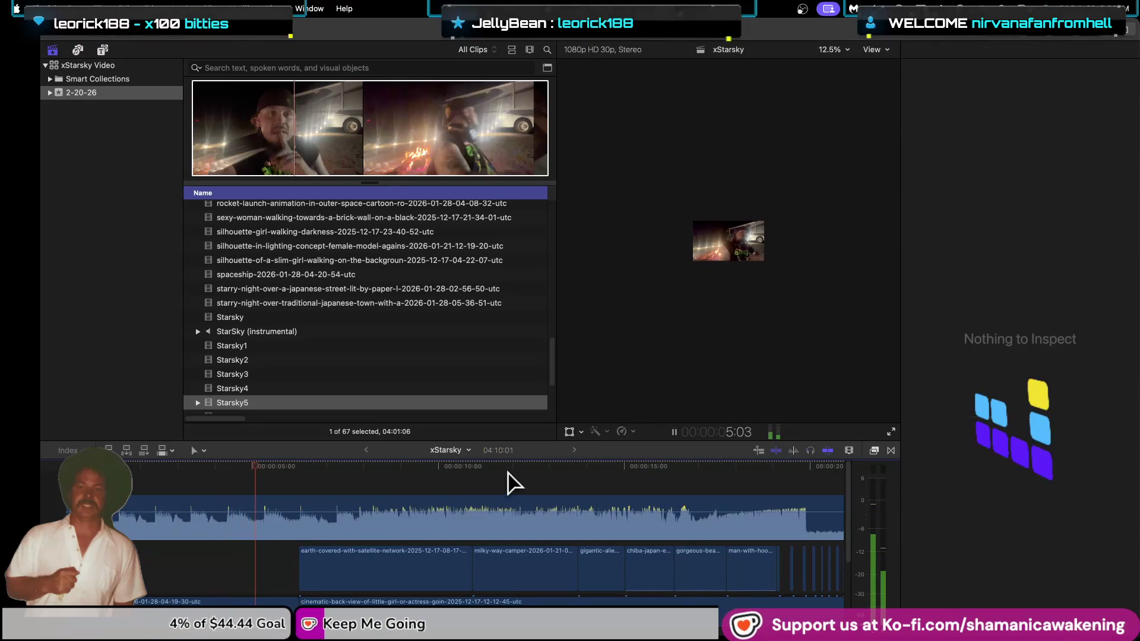
mouse_move(172, 516)
left_mouse_down()
mouse_move(799, 520)
mouse_move(127, 526)
left_mouse_up()
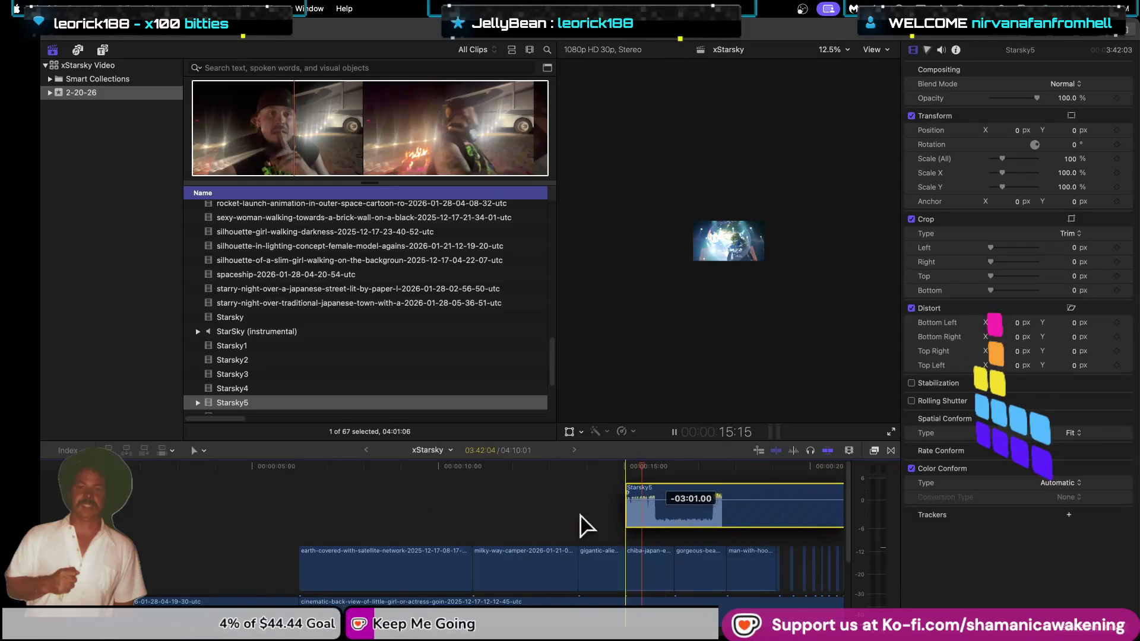
Slide the long Starsky5 clip about 2 seconds earlier.
left_click(127, 527)
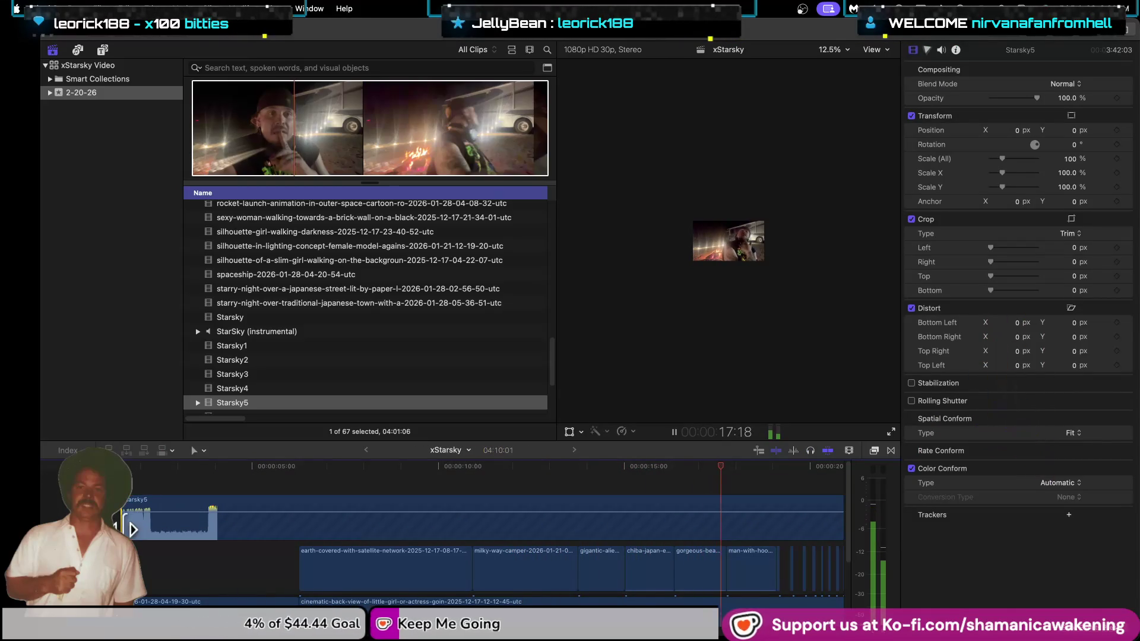
scroll(555, 549, "down", 3)
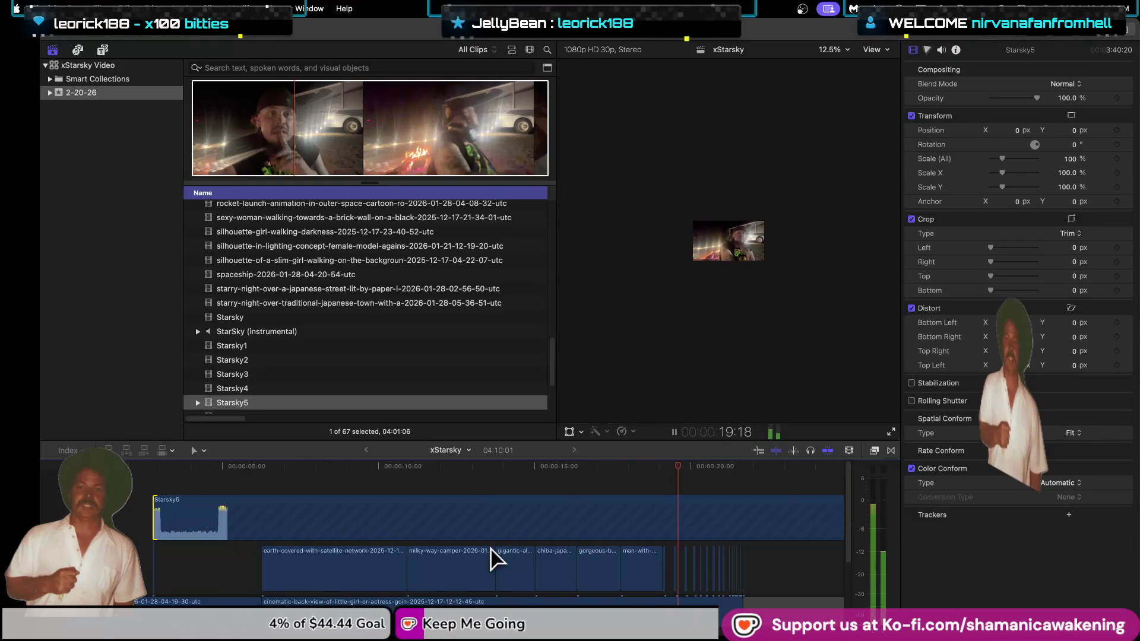
key("super+minus")
scroll(458, 522, "up", 3)
left_click_drag(458, 518, 317, 507)
key("space")
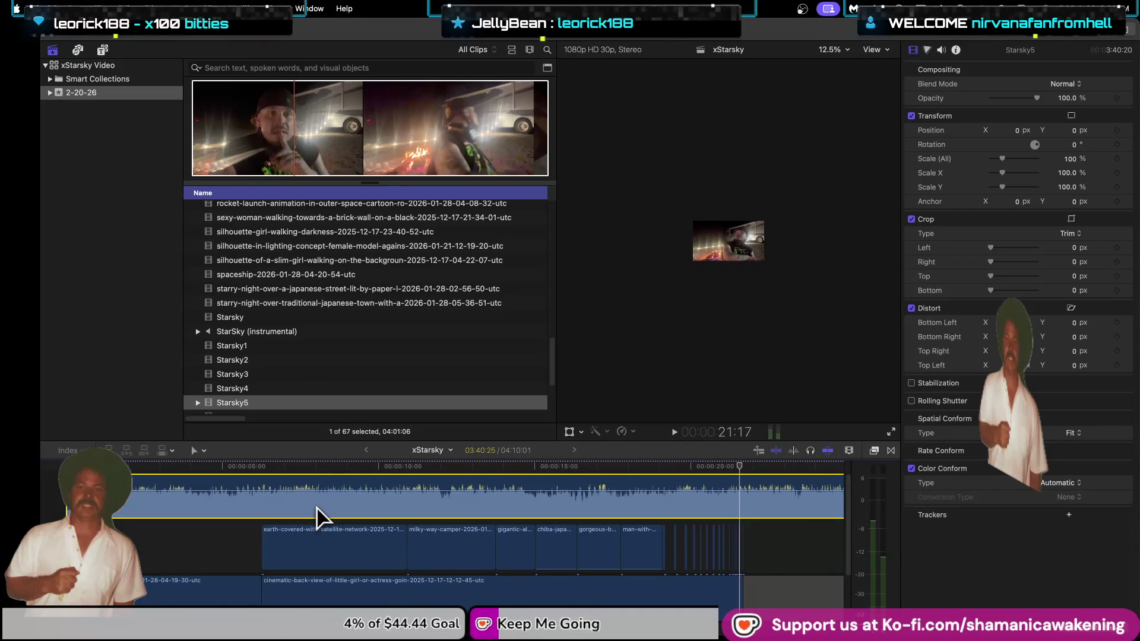
Replay the edit from the start and zoom the timeline out to about 40 seconds.
left_click(241, 560)
key("space")
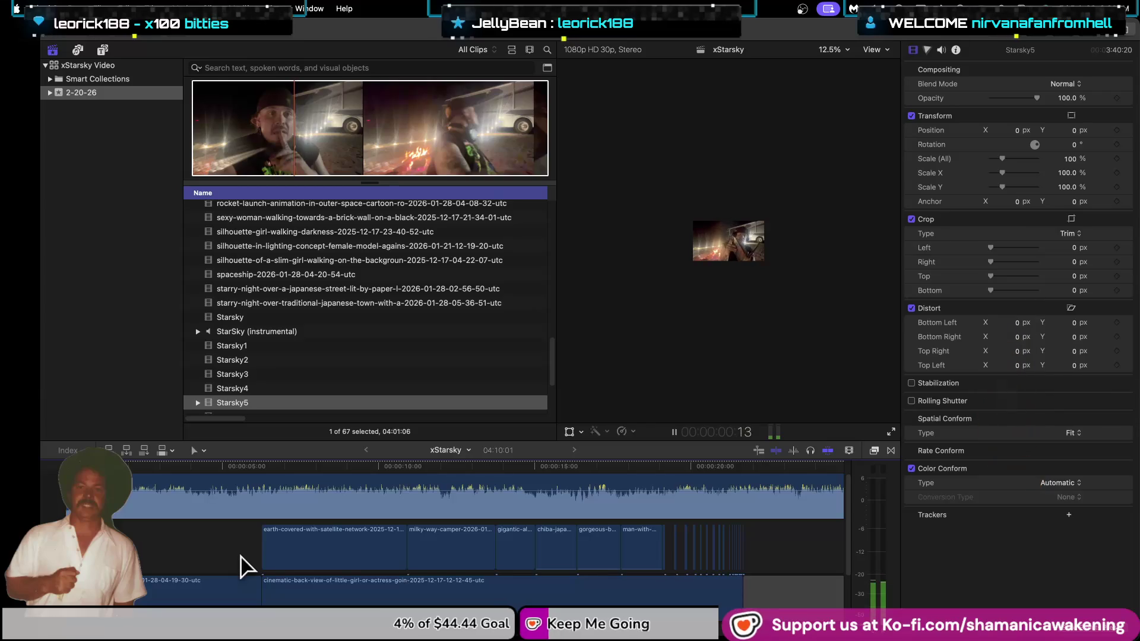
key("space")
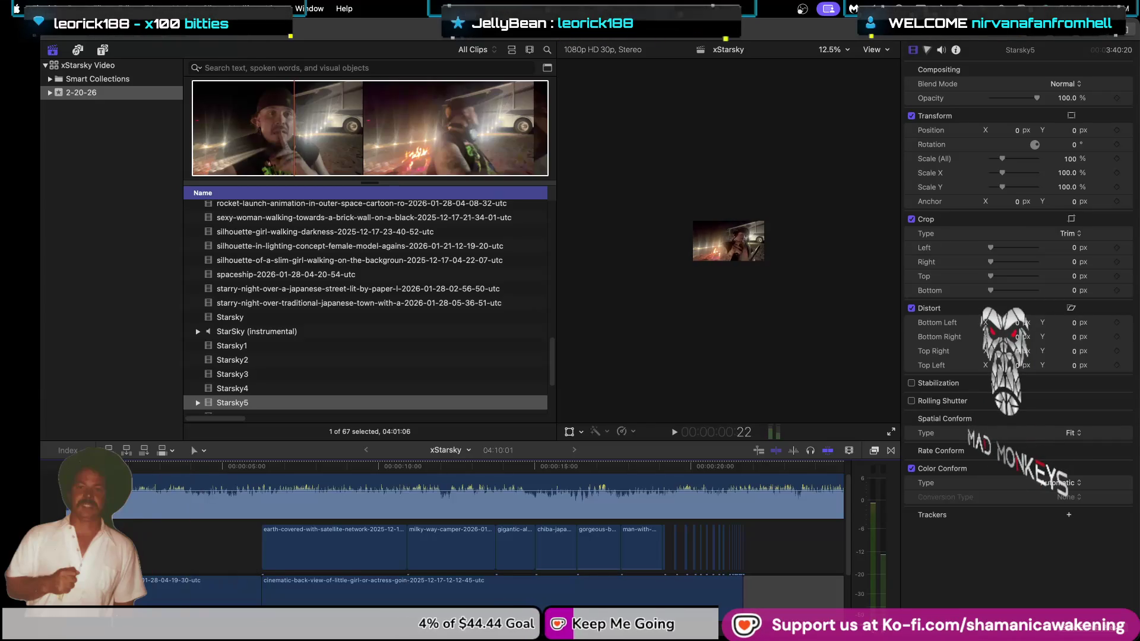
key("space")
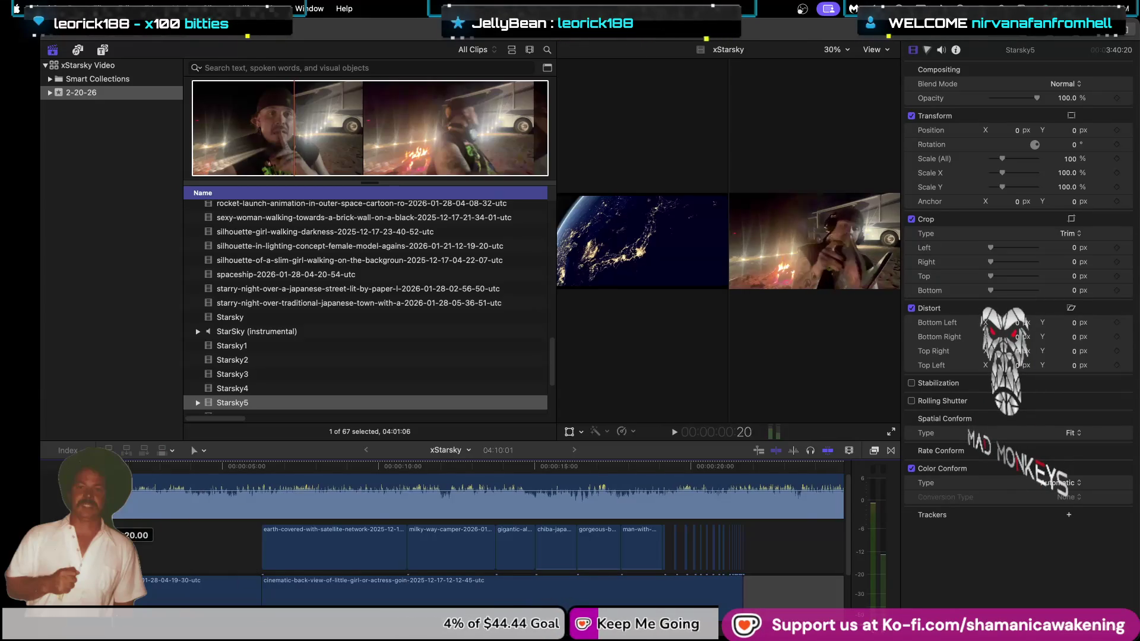
key("super+equal")
left_click(64, 508)
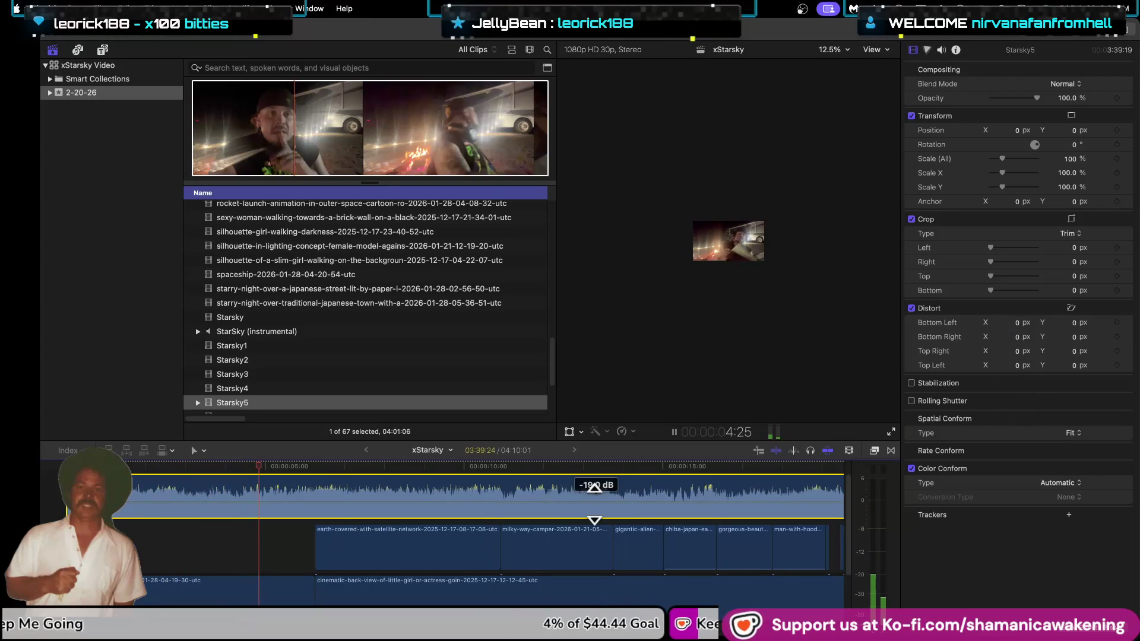
key("super+minus")
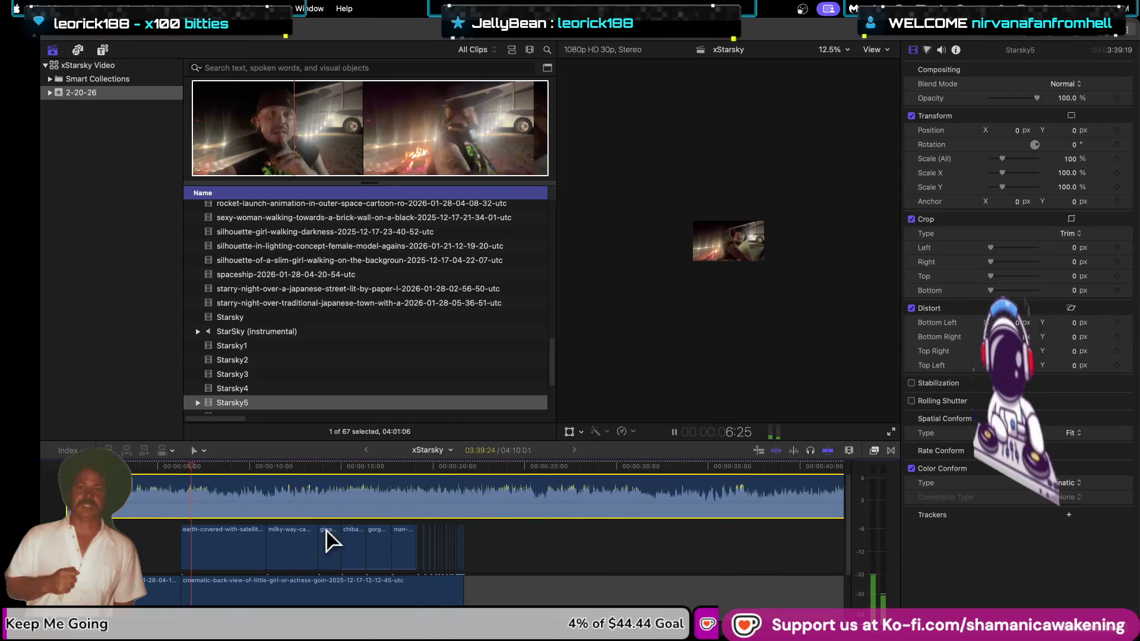
scroll(223, 572, "up", 1)
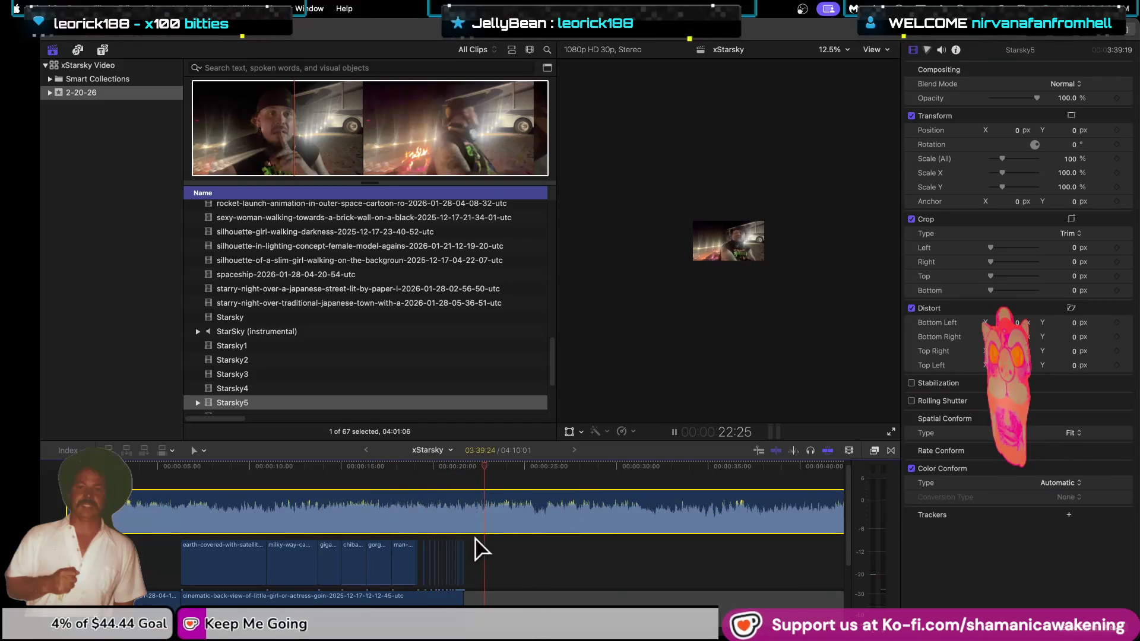
Detach Starsky5's audio, delete it, then select the StarSky (instrumental) audio clip.
right_click(516, 523)
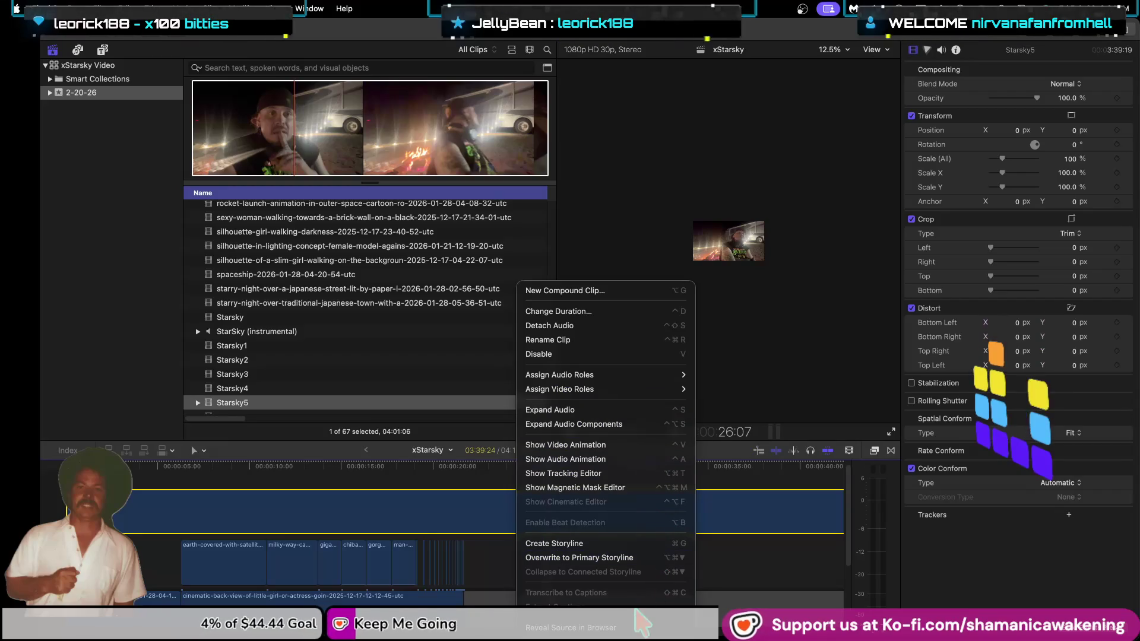
left_click(196, 561)
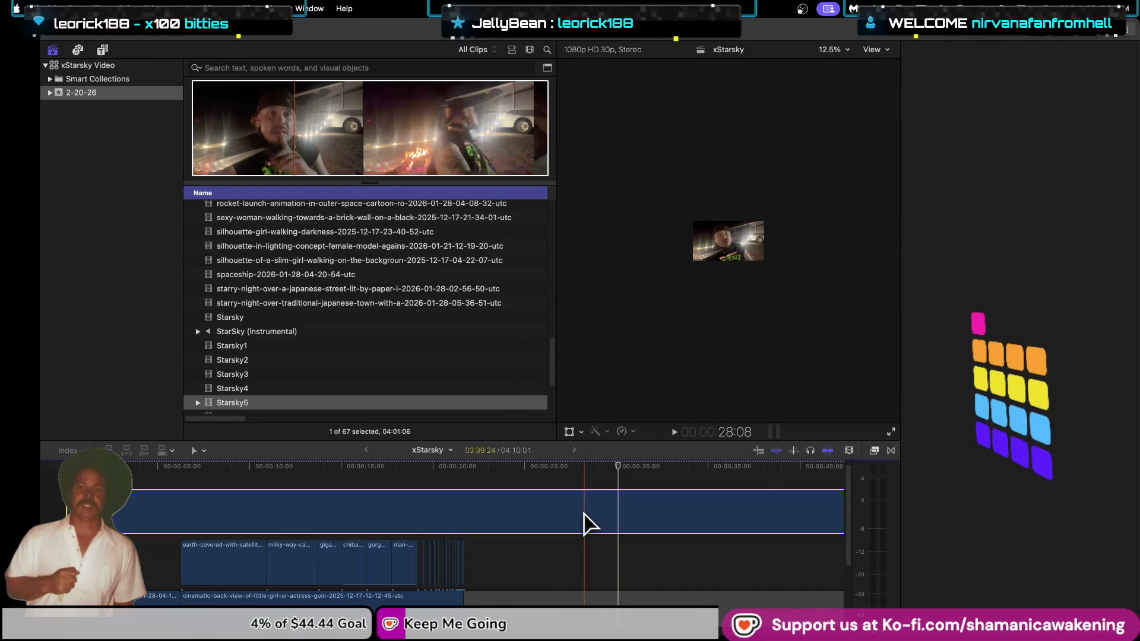
right_click(574, 521)
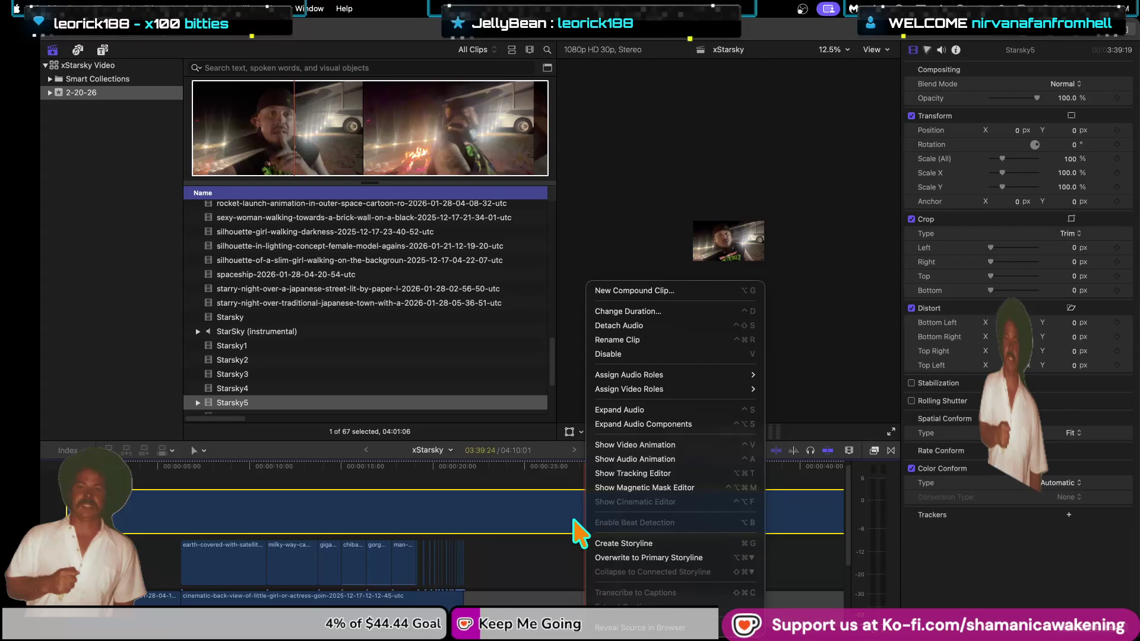
left_click(653, 327)
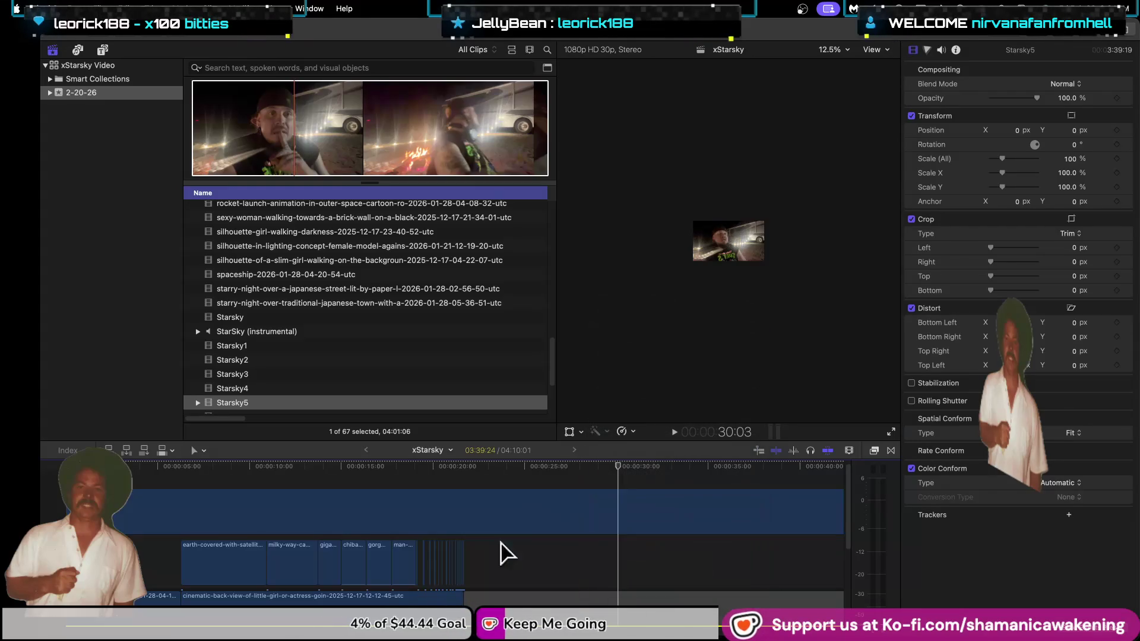
left_click(459, 591)
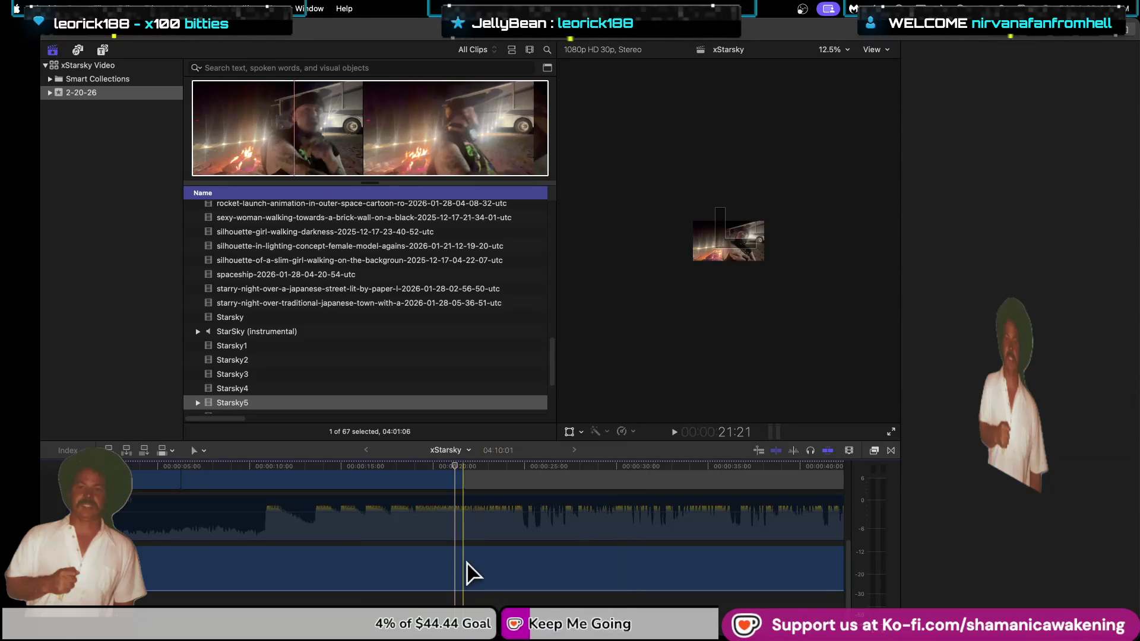
key("Delete")
key("ctrl+z")
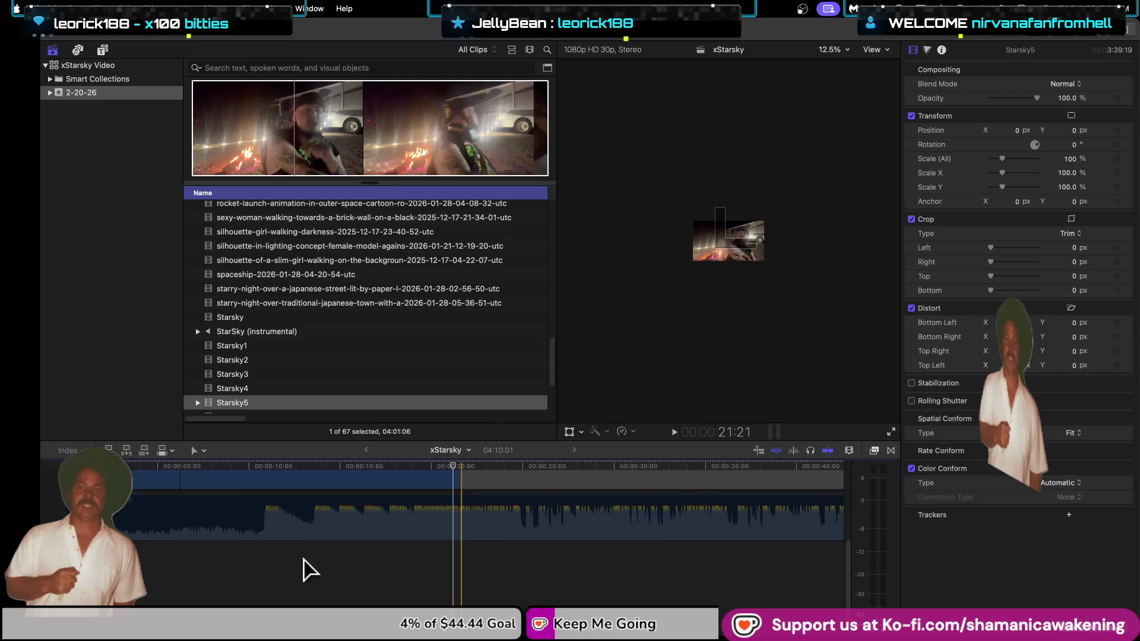
left_click(235, 537)
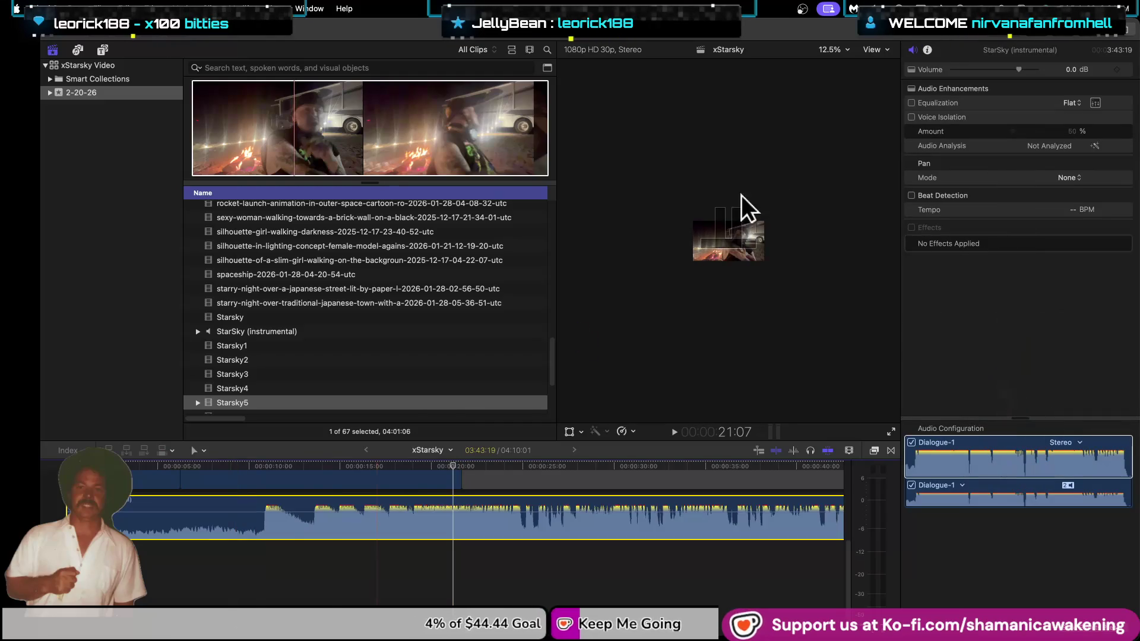
Zoom the viewer to 150%, then set it back to Fit.
left_click(835, 49)
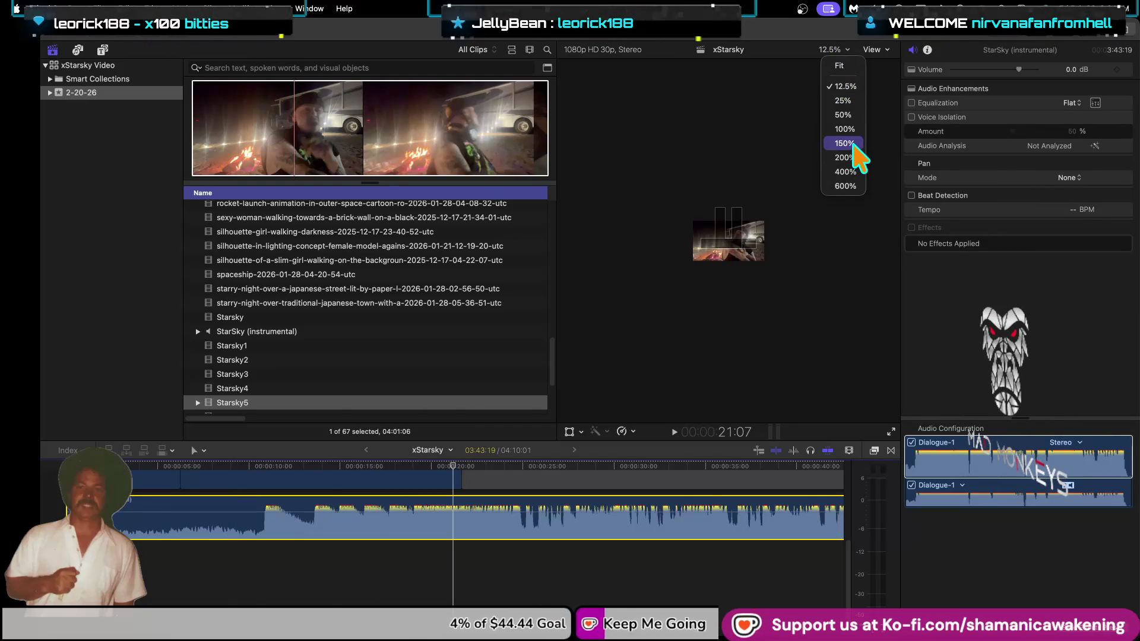
left_click(853, 155)
left_click(873, 50)
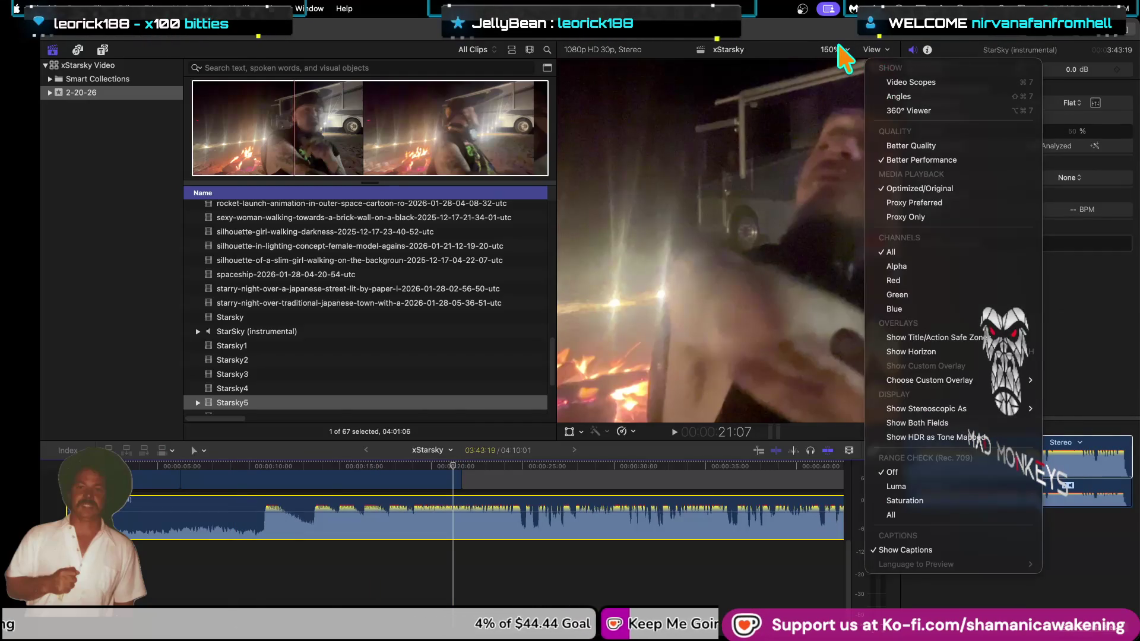
left_click(839, 48)
left_click(835, 50)
left_click(848, 67)
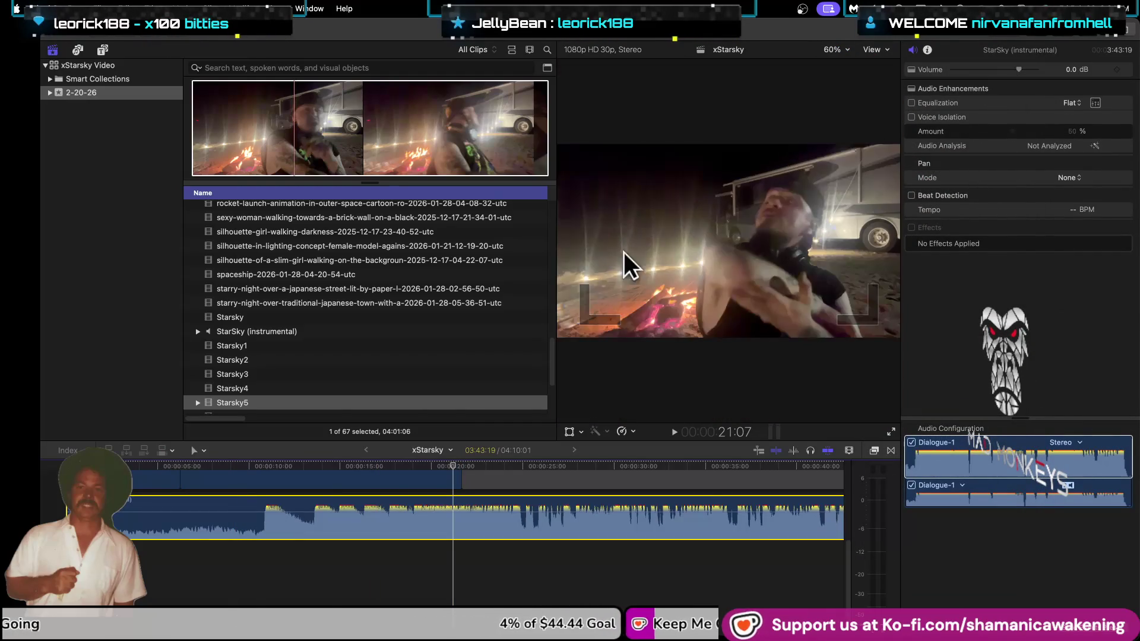
Move Starsky5 about 22 seconds later and trim its start, leaving a gap before it.
scroll(270, 612, "up", 1)
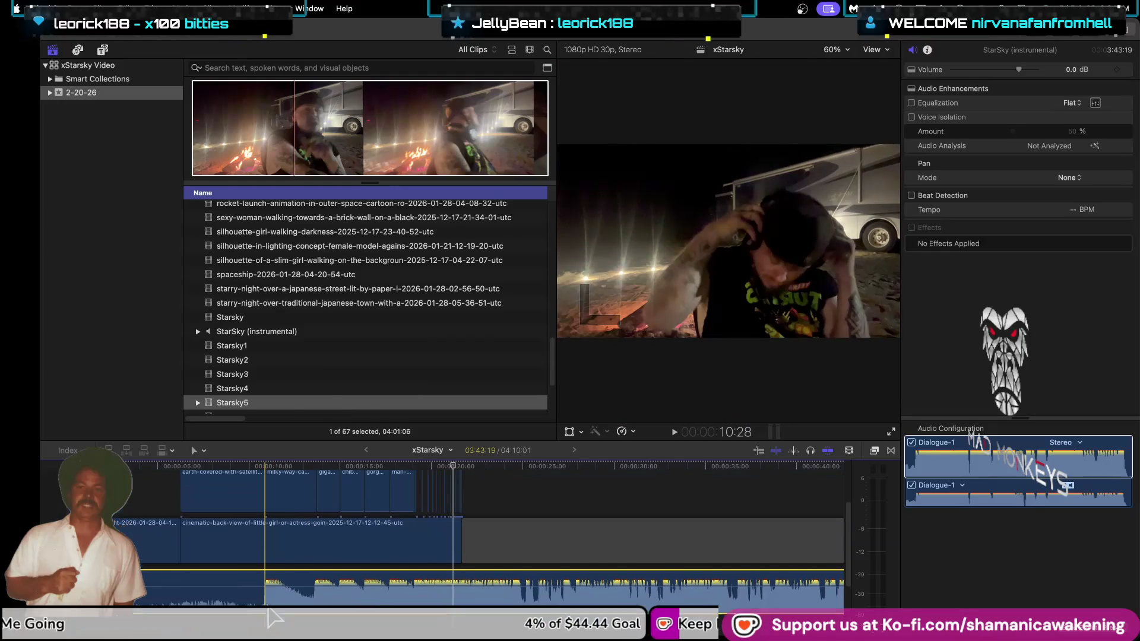
scroll(266, 612, "up", 2)
scroll(250, 597, "up", 4)
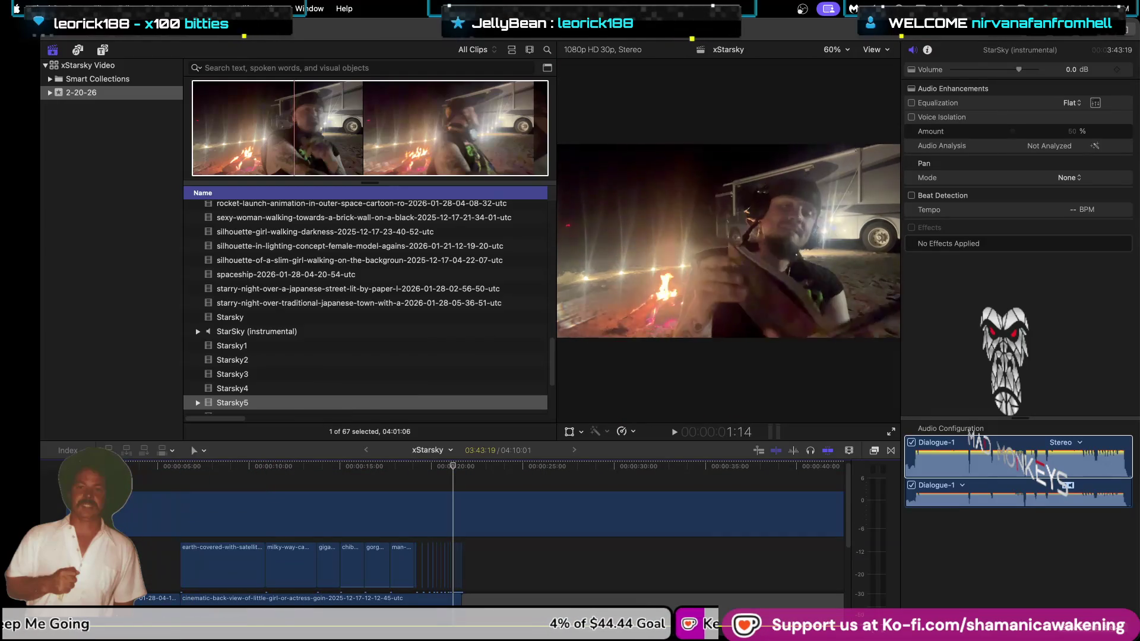
mouse_move(59, 518)
left_mouse_down()
mouse_move(479, 530)
mouse_move(459, 523)
left_mouse_up()
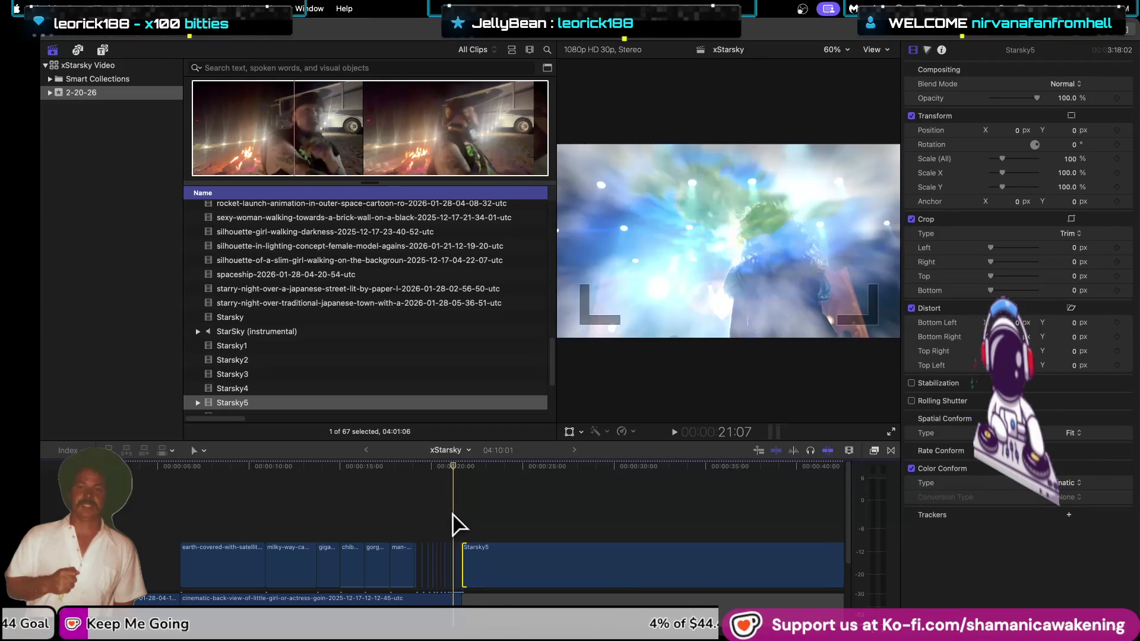
key("space")
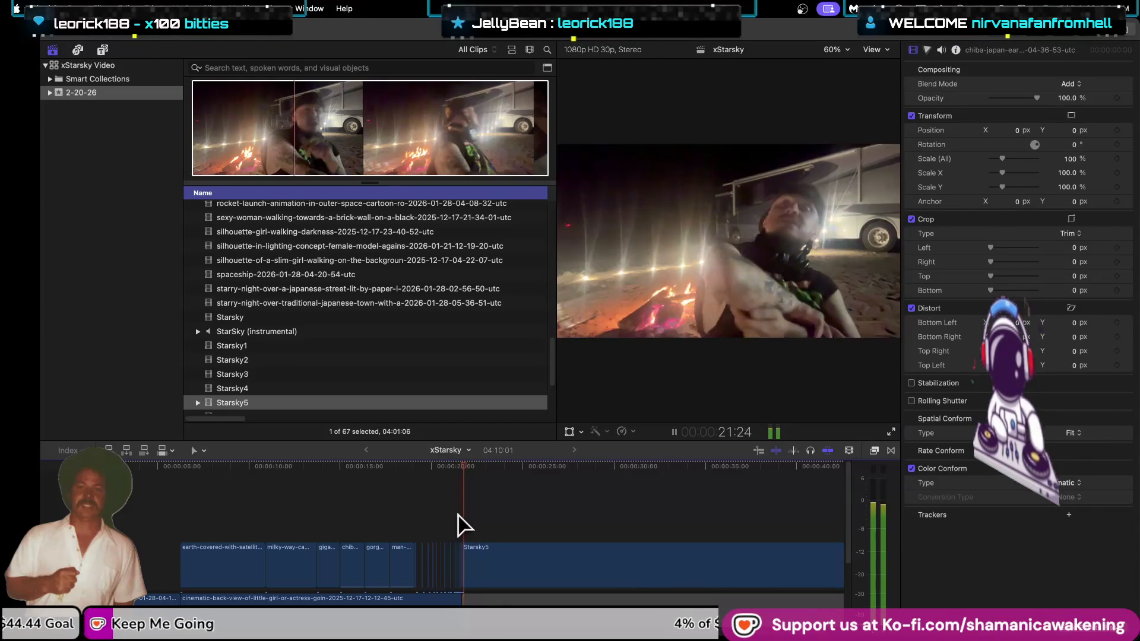
left_click_drag(468, 574, 665, 575)
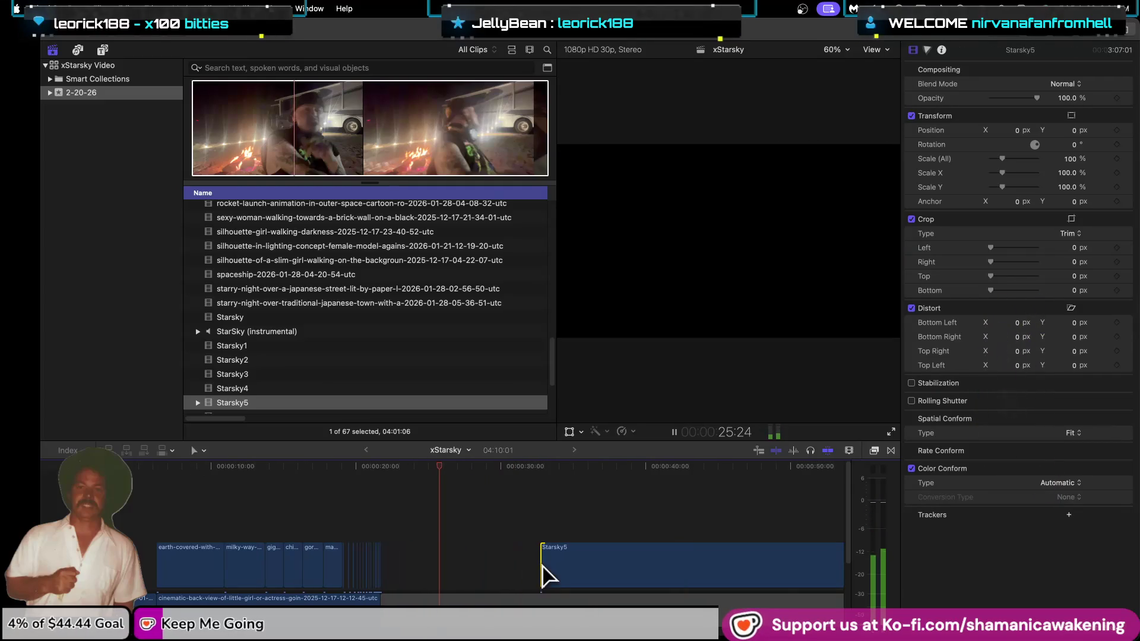
scroll(470, 575, "down", 3)
key("super+minus")
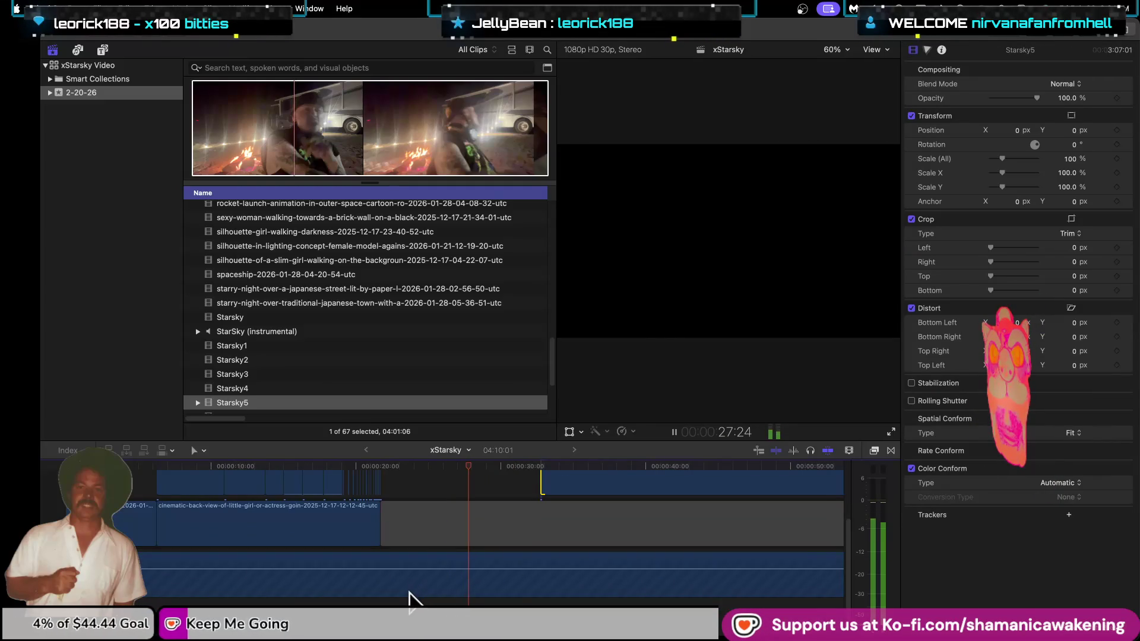
key("space")
scroll(233, 351, "down", 5)
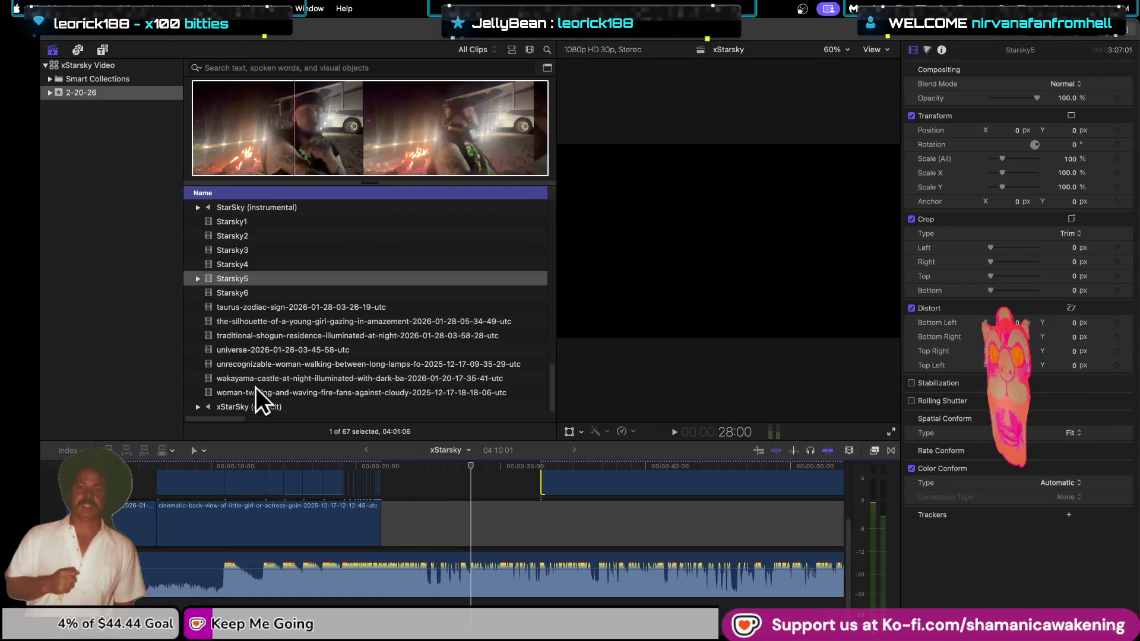
Select xStarSky (explicit), rewind to the Earth clip, and disable the StarSky (instrumental) audio.
left_click(258, 406)
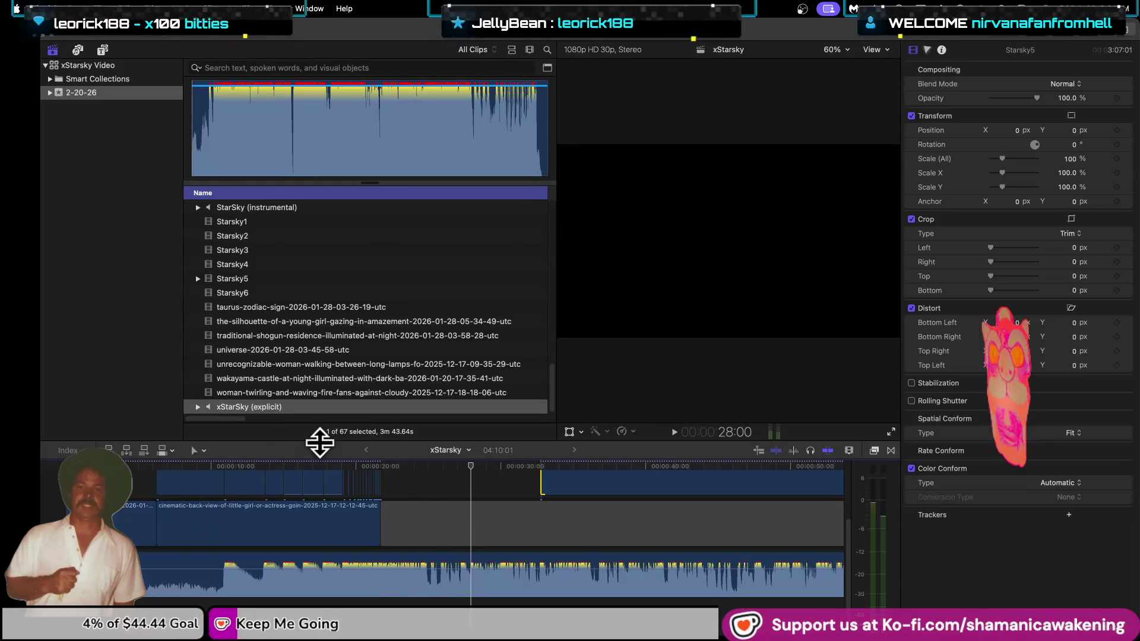
key("Left")
key("Left")
key("Left")
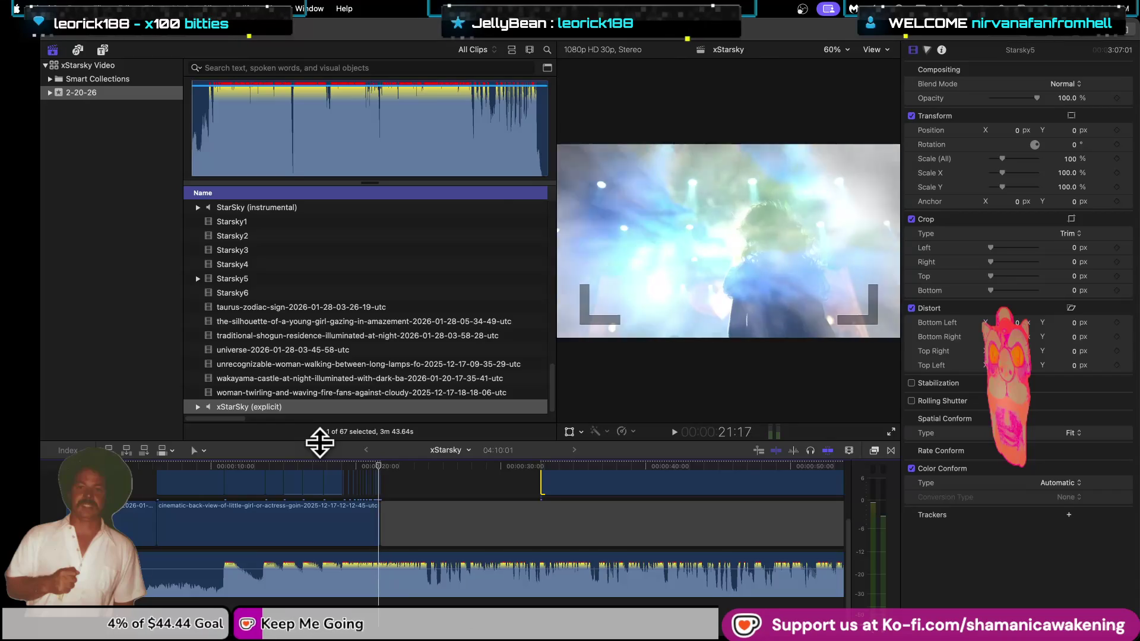
key("j")
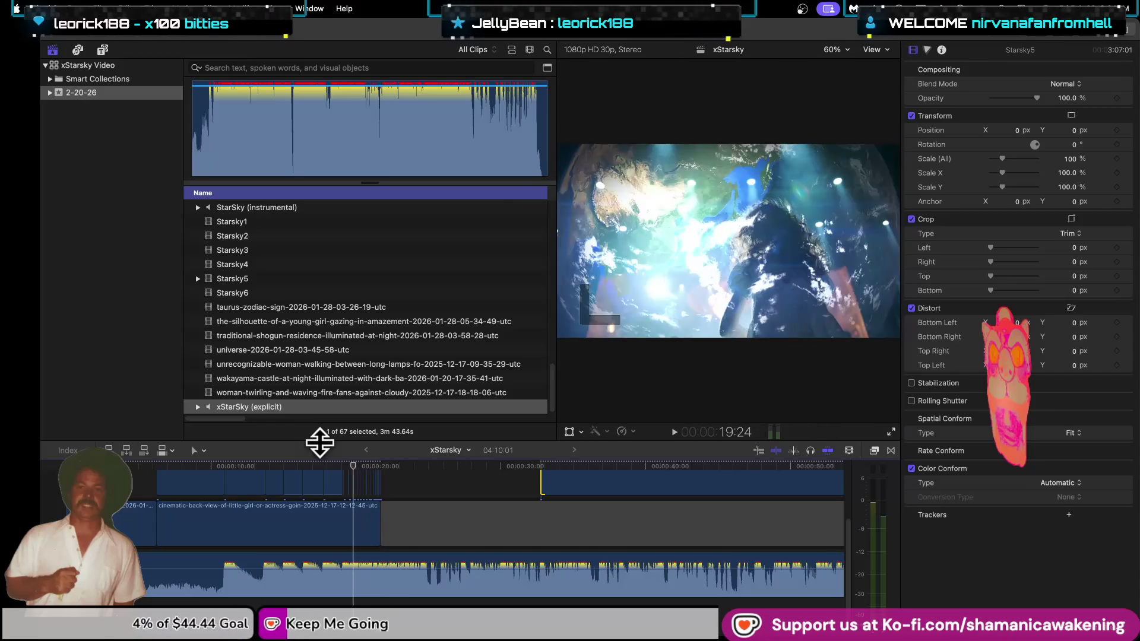
key("j")
key("j")
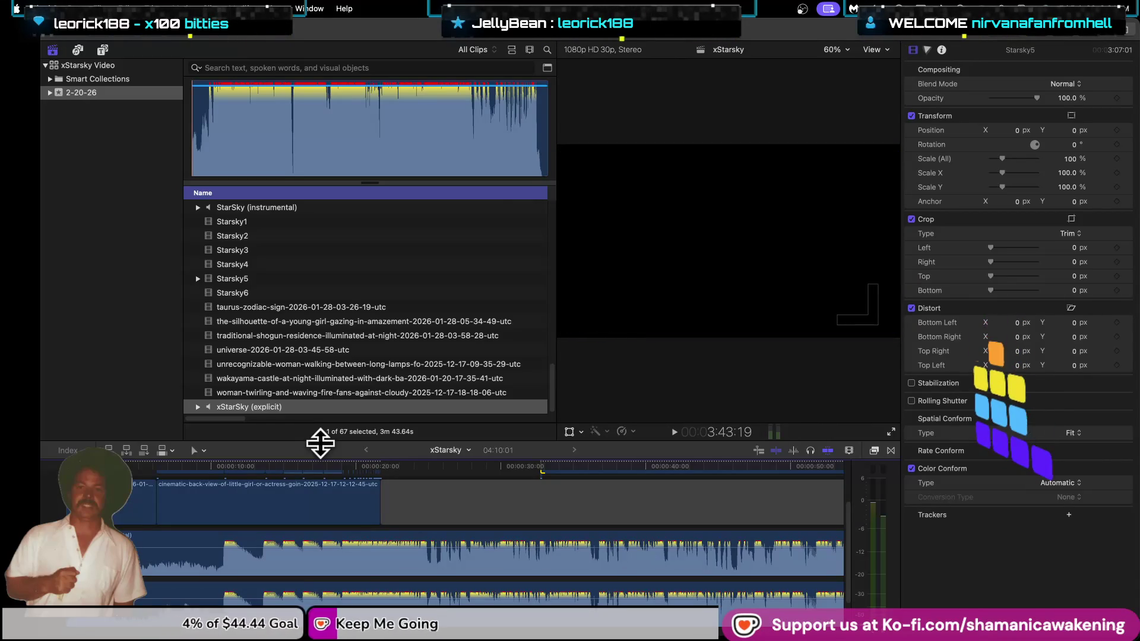
left_click(289, 563)
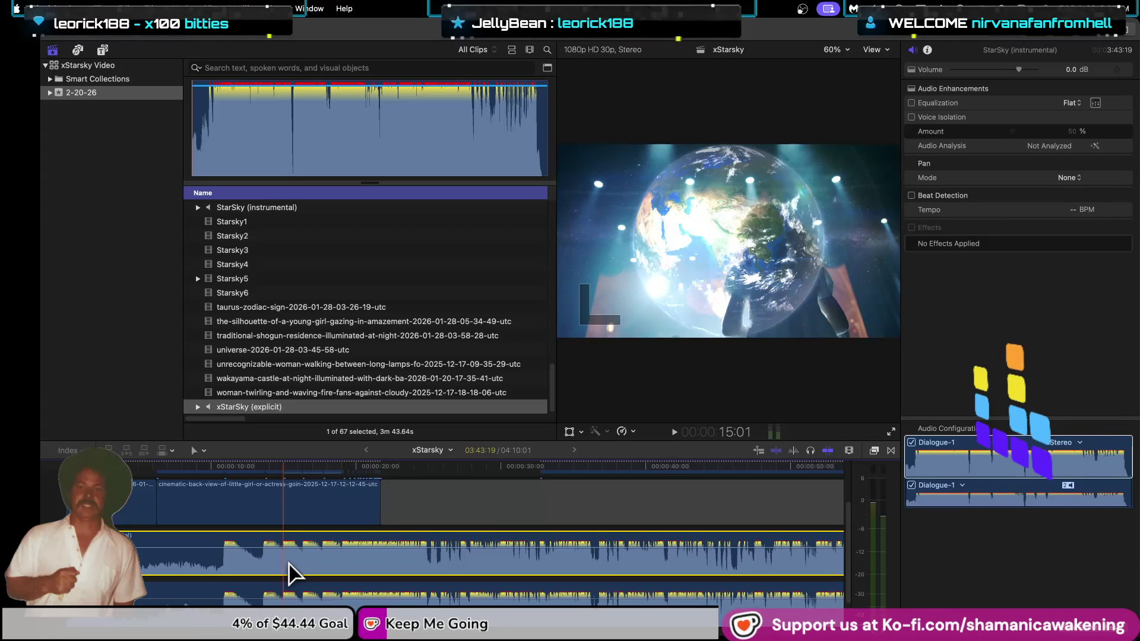
key("v")
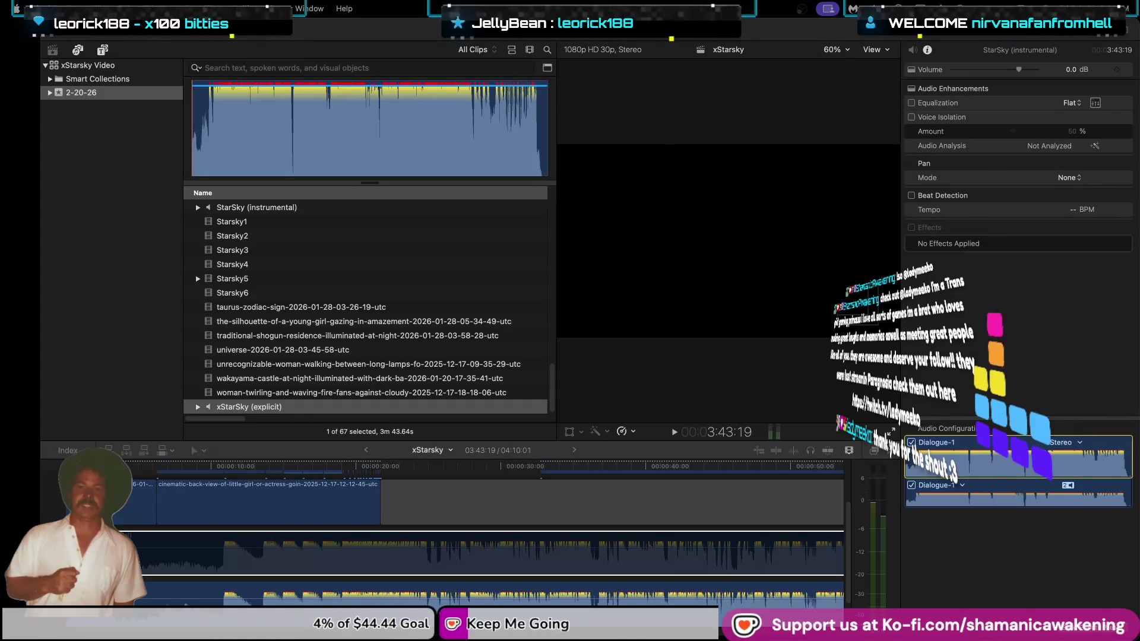
left_click(59, 520)
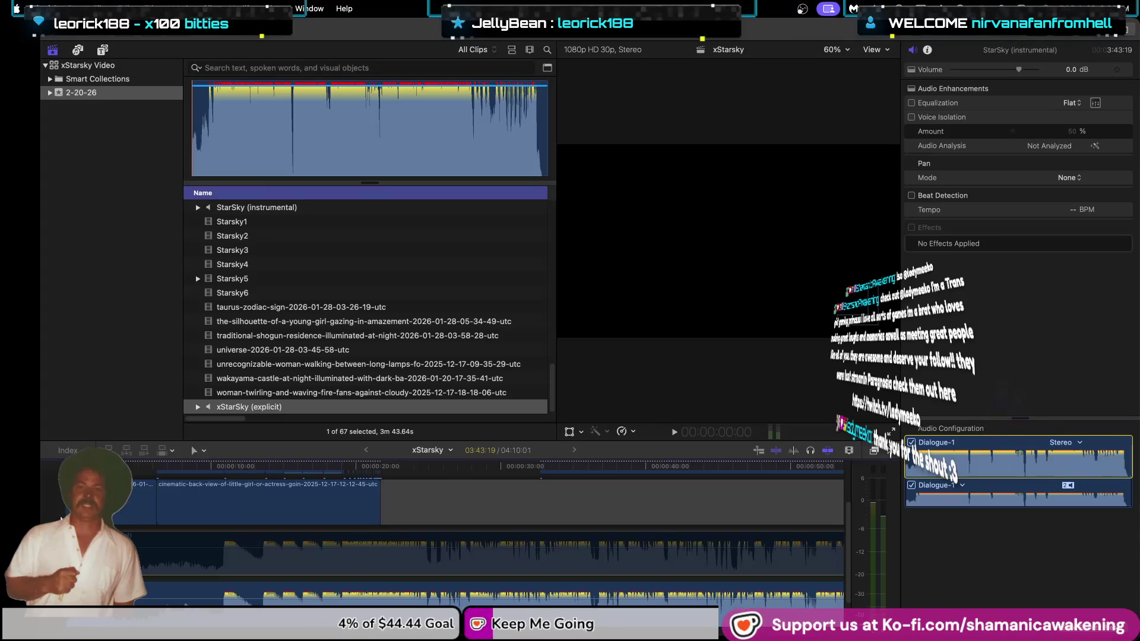
Play with the browser hidden and extend Starsky5's start to about 22 seconds.
key("space")
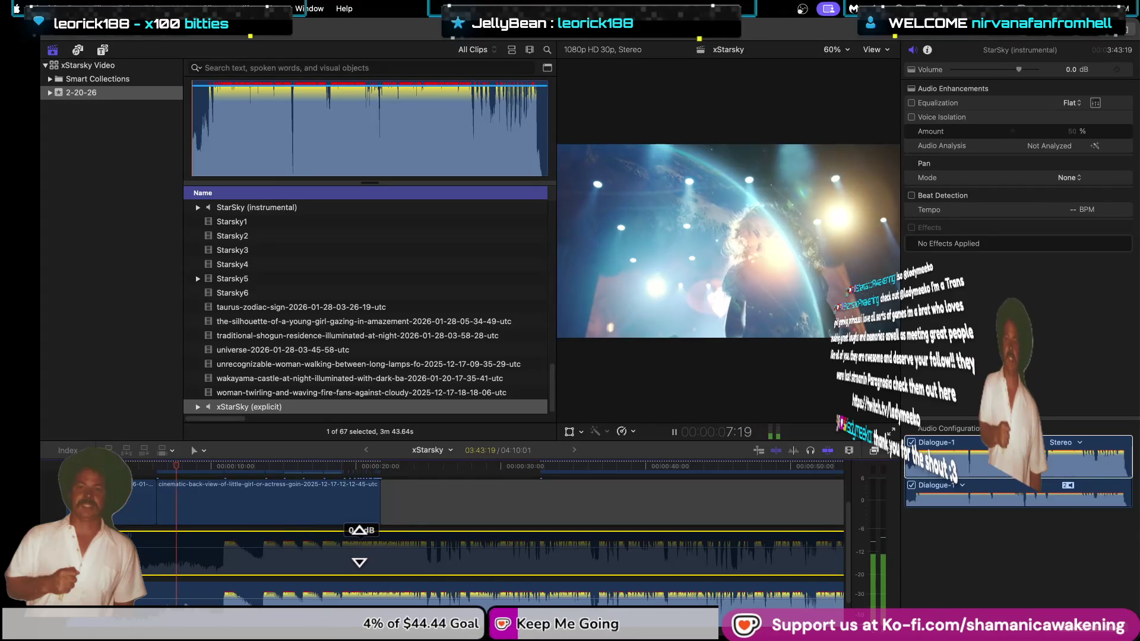
scroll(573, 542, "up", 2)
scroll(682, 565, "up", 2)
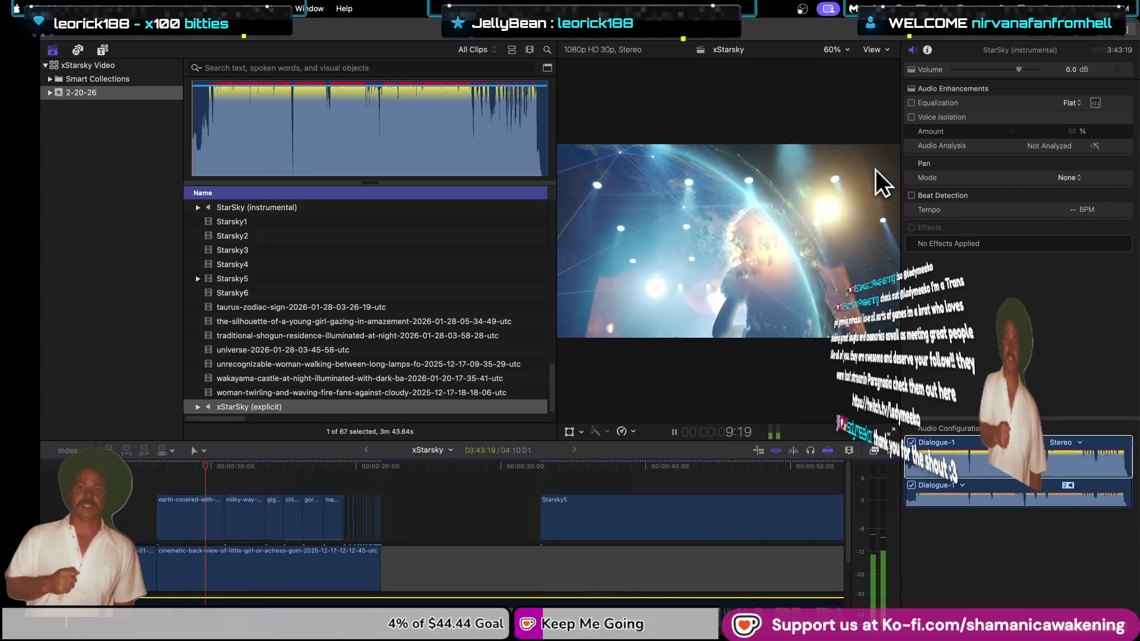
key("ctrl+super+1")
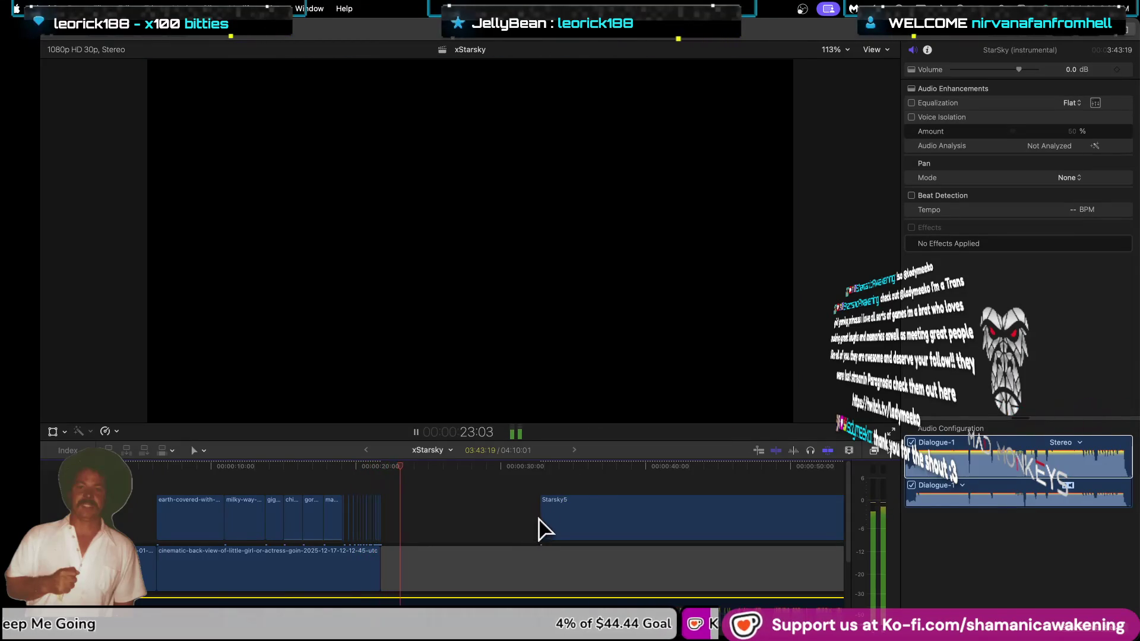
left_click_drag(540, 528, 403, 527)
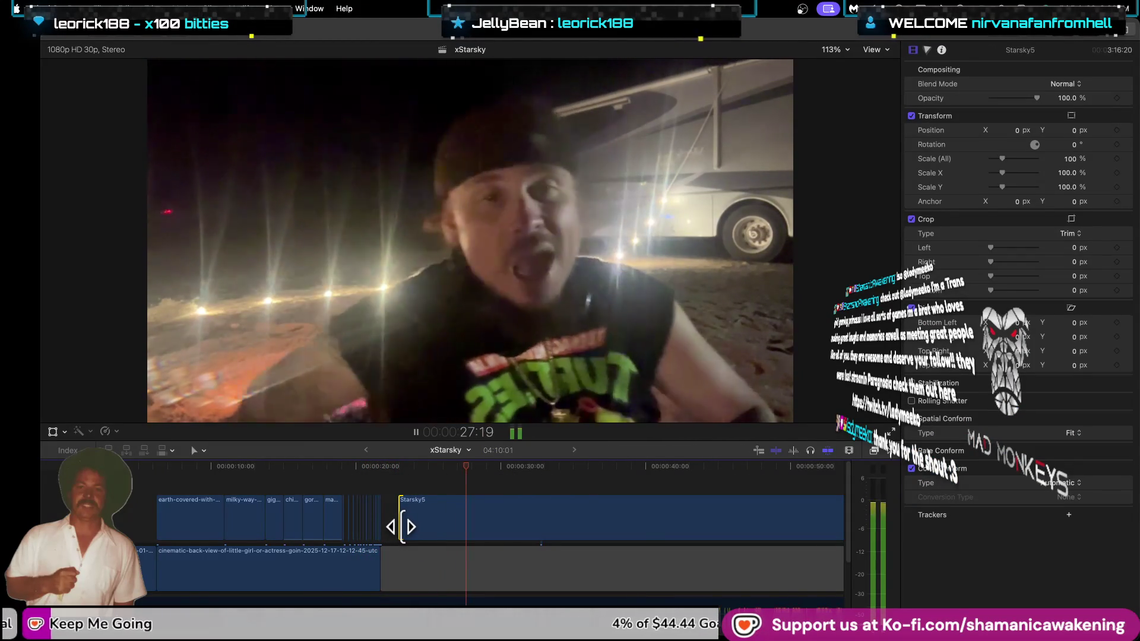
Trim Starsky5 to 2:57:04, starting just past 40 seconds, select it, and stop playback.
mouse_move(402, 527)
left_mouse_down()
mouse_move(486, 538)
mouse_move(670, 518)
left_mouse_up()
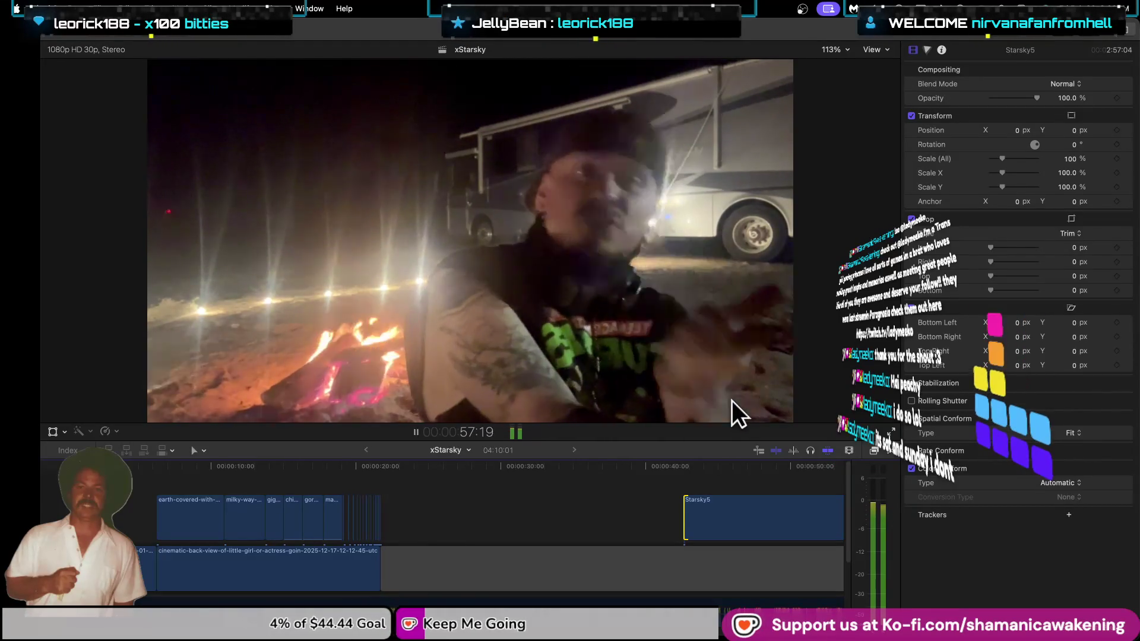
left_click(748, 515)
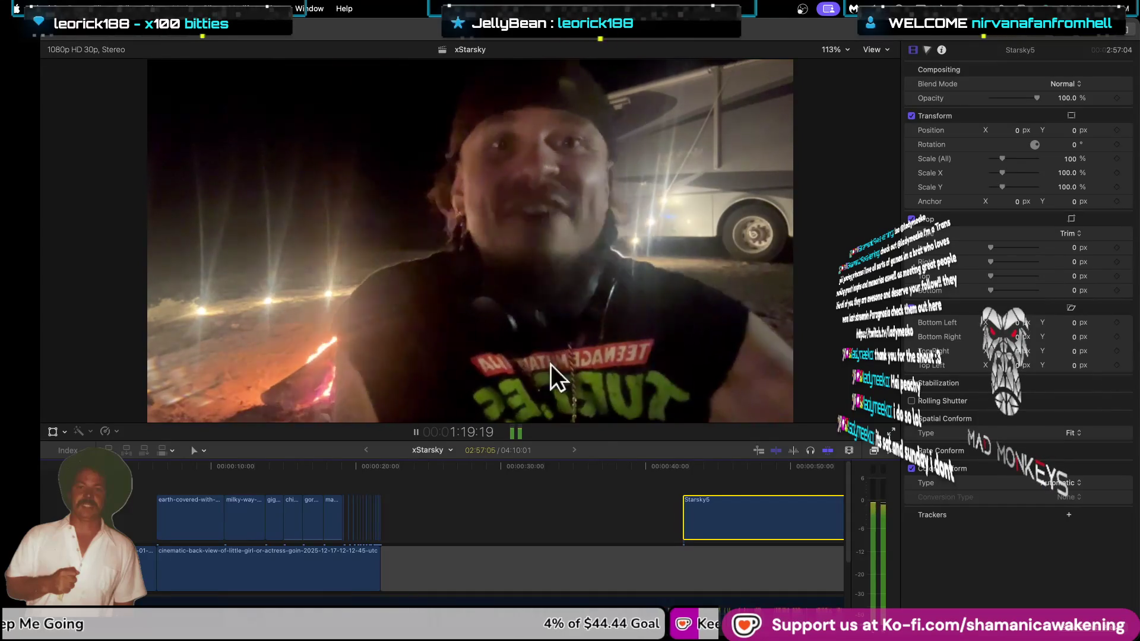
left_click(416, 433)
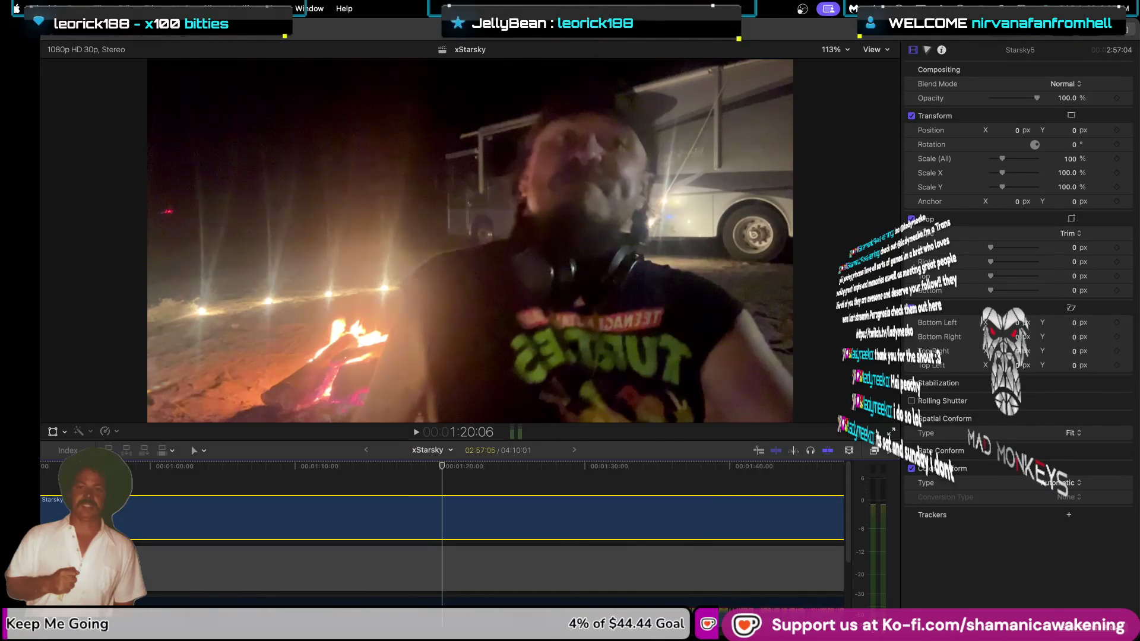
Zoom out to show all of Starsky5 and preview its campfire footage at several points.
key("super+Tab")
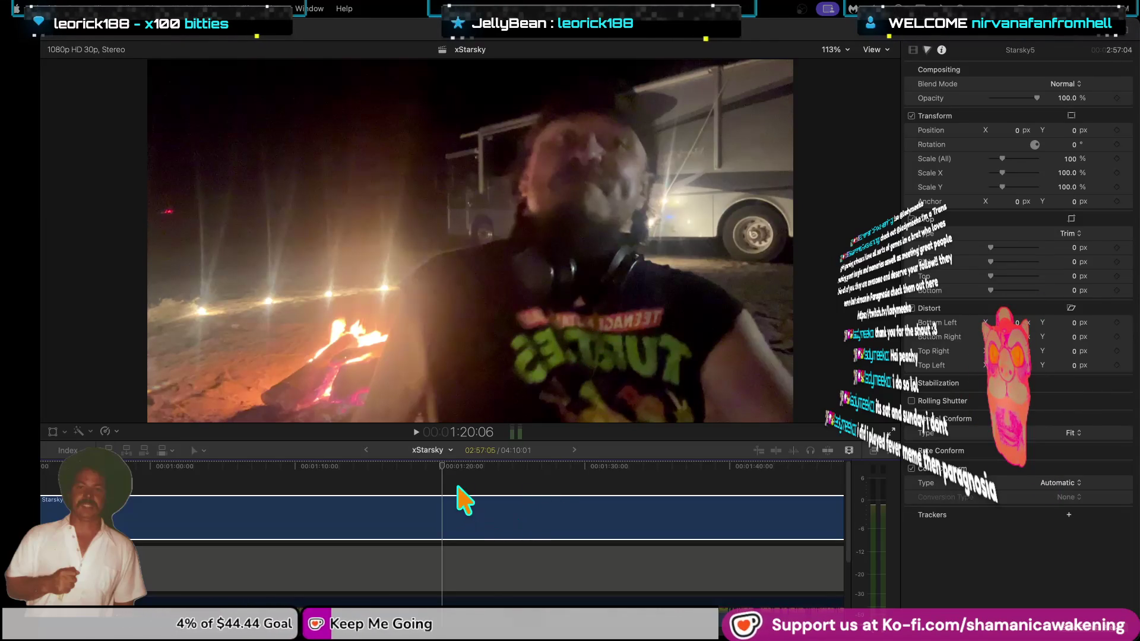
left_click(443, 468)
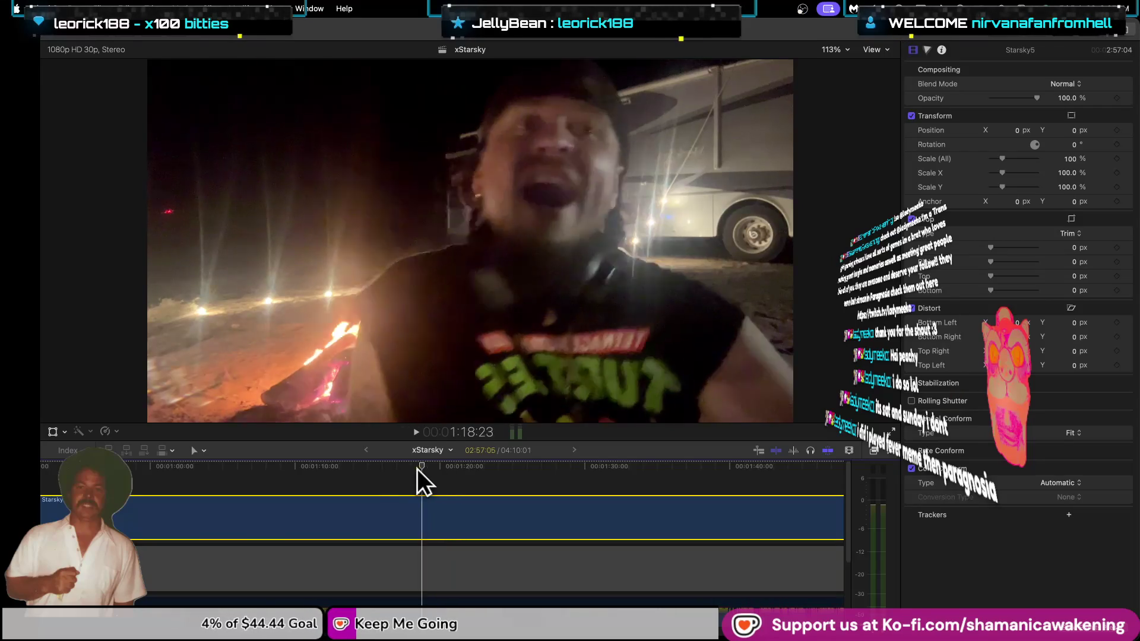
left_click_drag(441, 469, 171, 465)
key("super+minus")
key("super+minus")
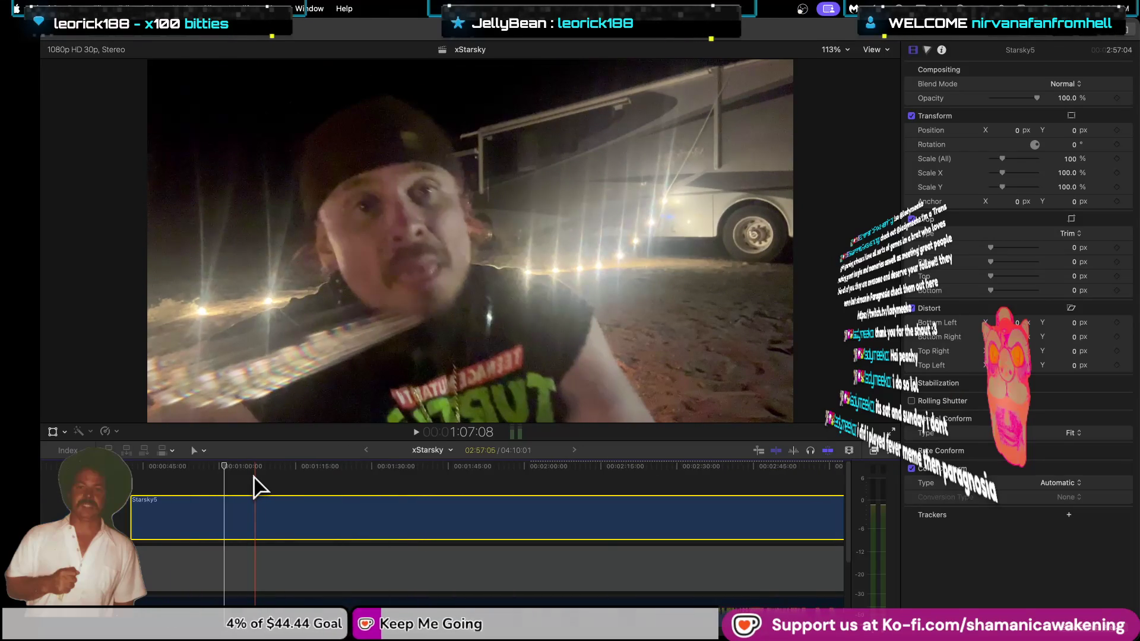
key("super+minus")
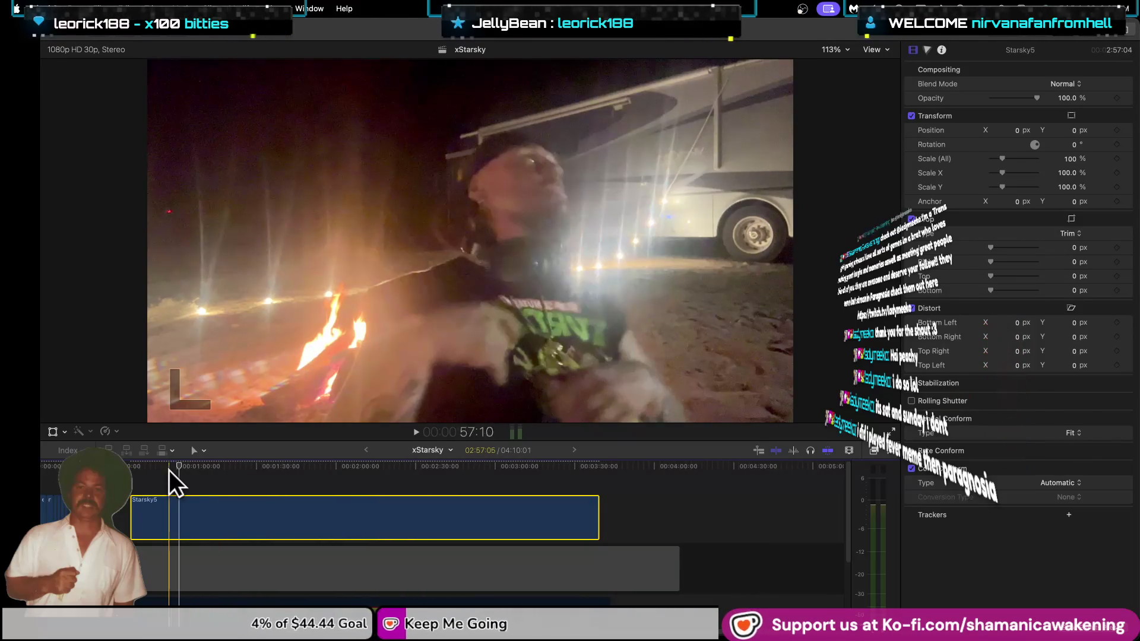
left_click(153, 488)
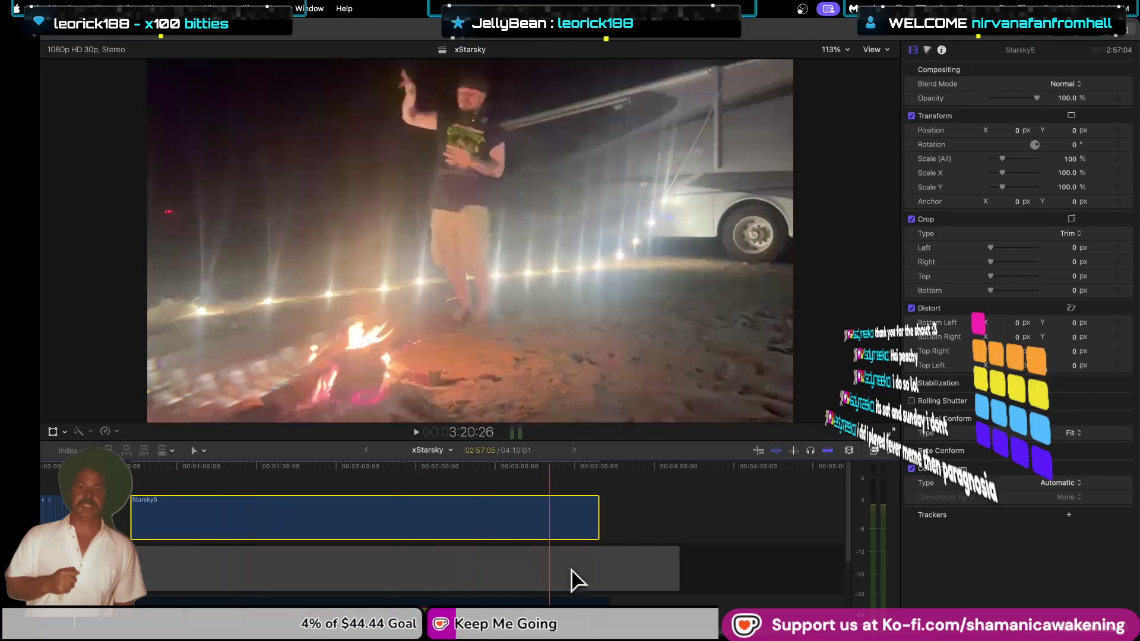
left_click(714, 552)
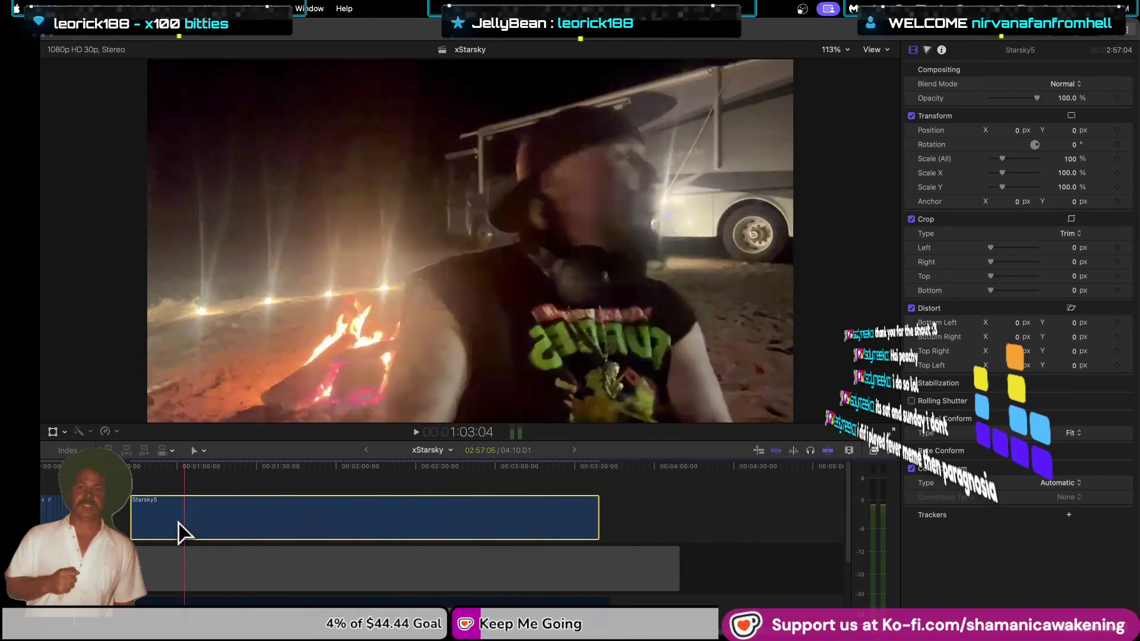
left_click(136, 516)
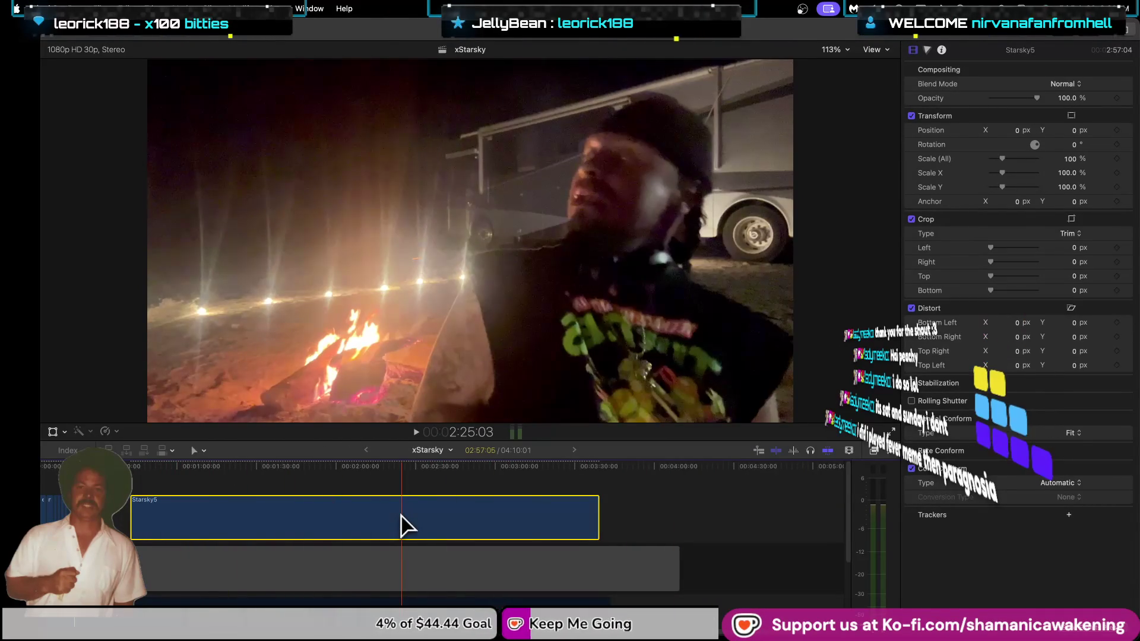
In the Info inspector, begin adding a custom Camera LUT from FCP Libraries, then cancel.
left_click(941, 48)
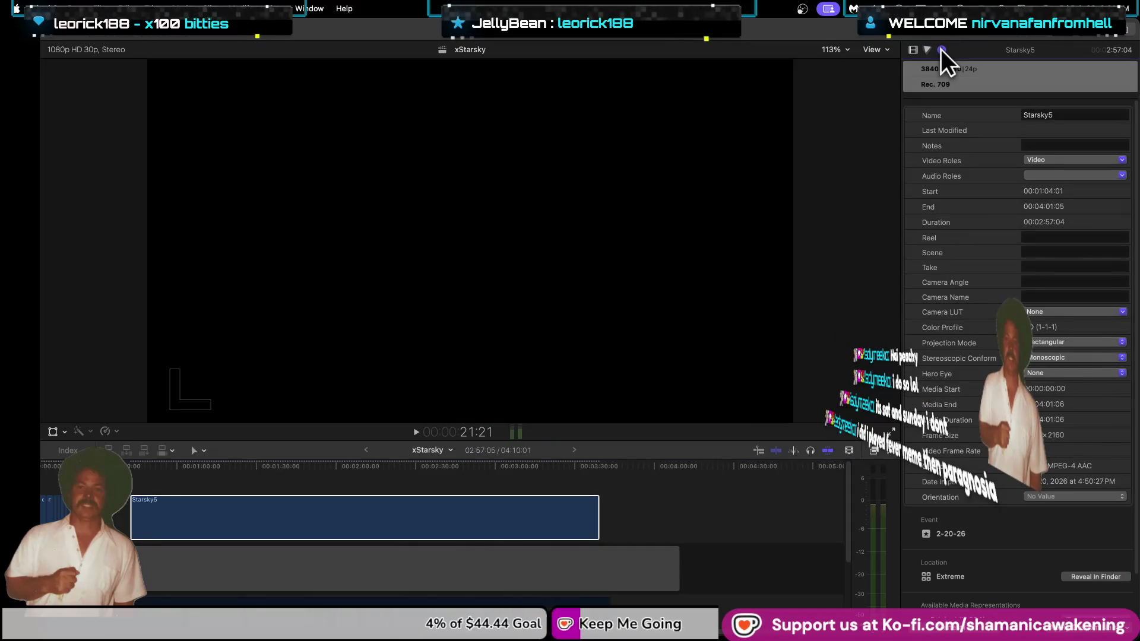
left_click(1048, 358)
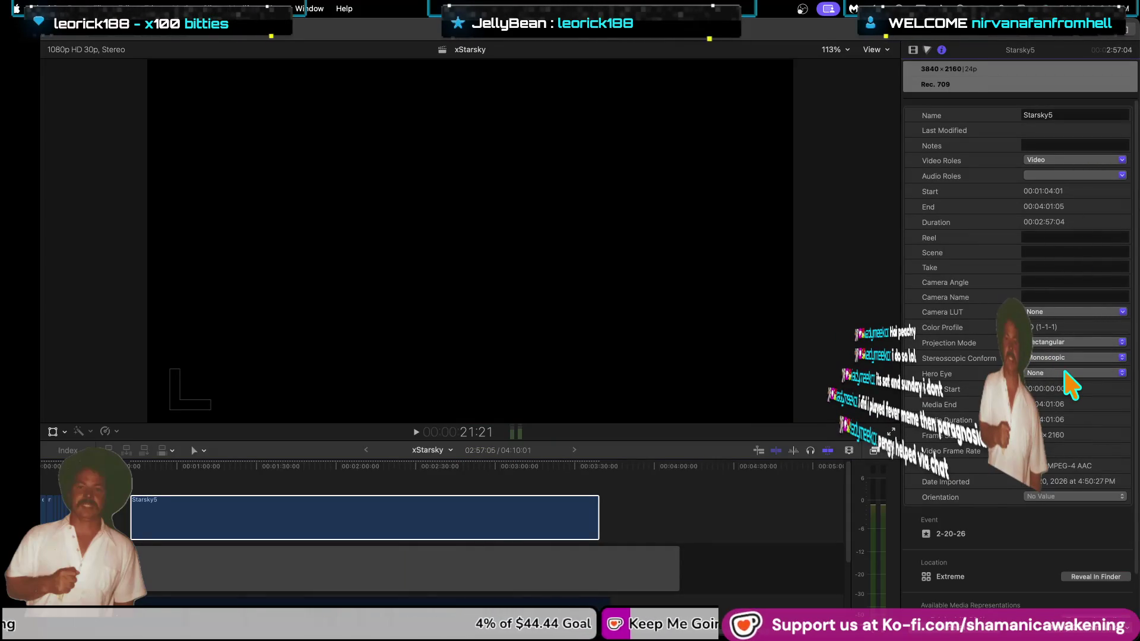
left_click(1073, 312)
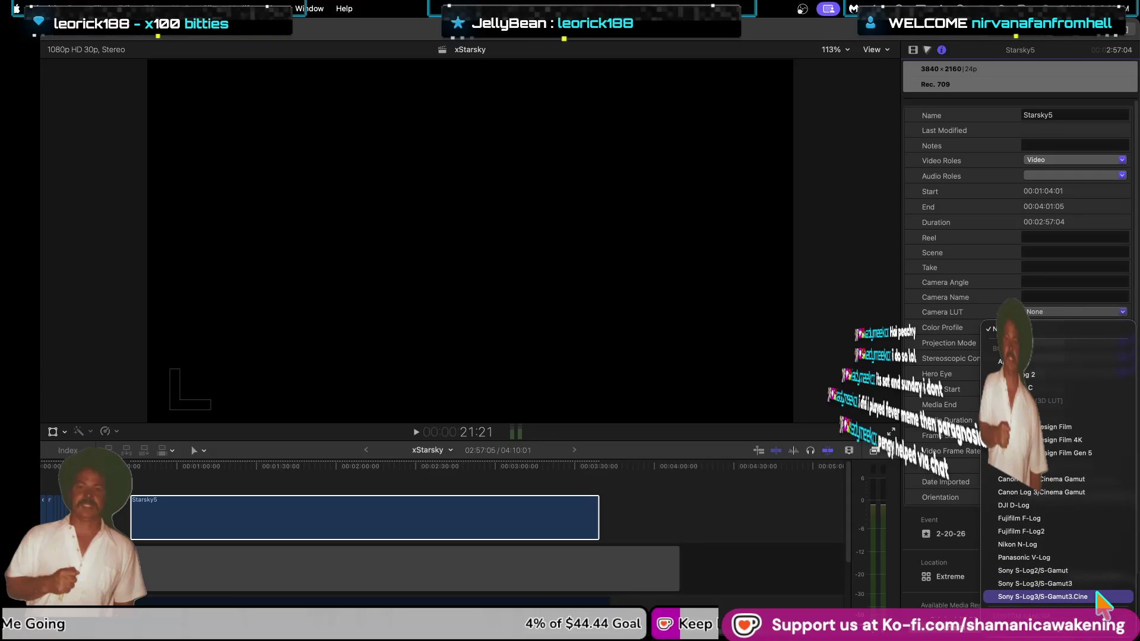
scroll(1069, 629, "down", 3)
scroll(1069, 629, "down", 3)
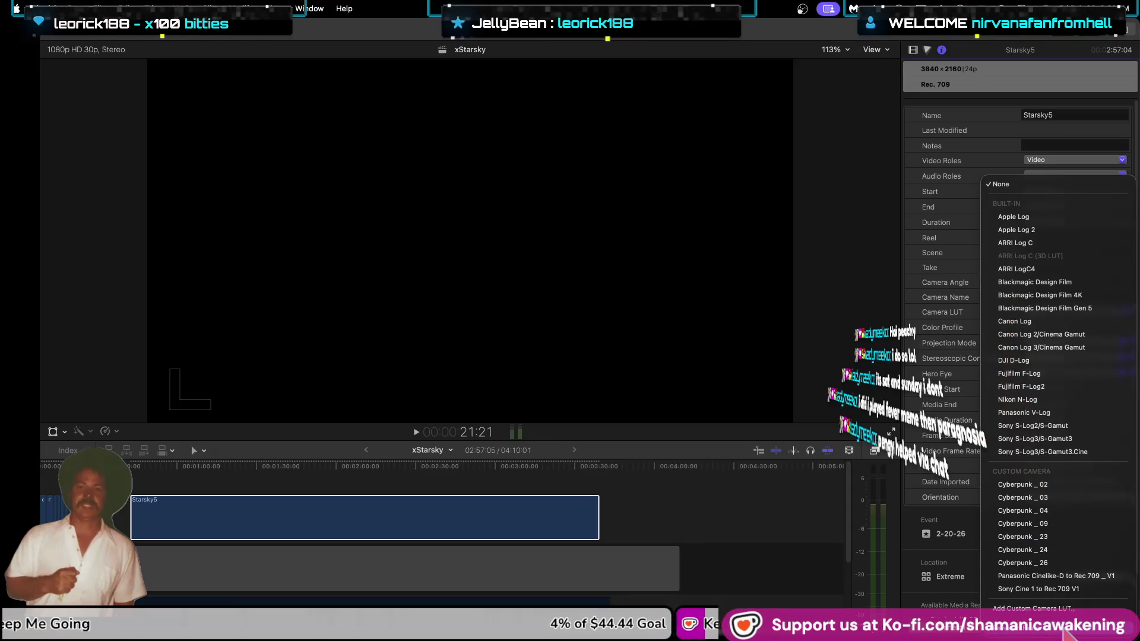
left_click(1066, 609)
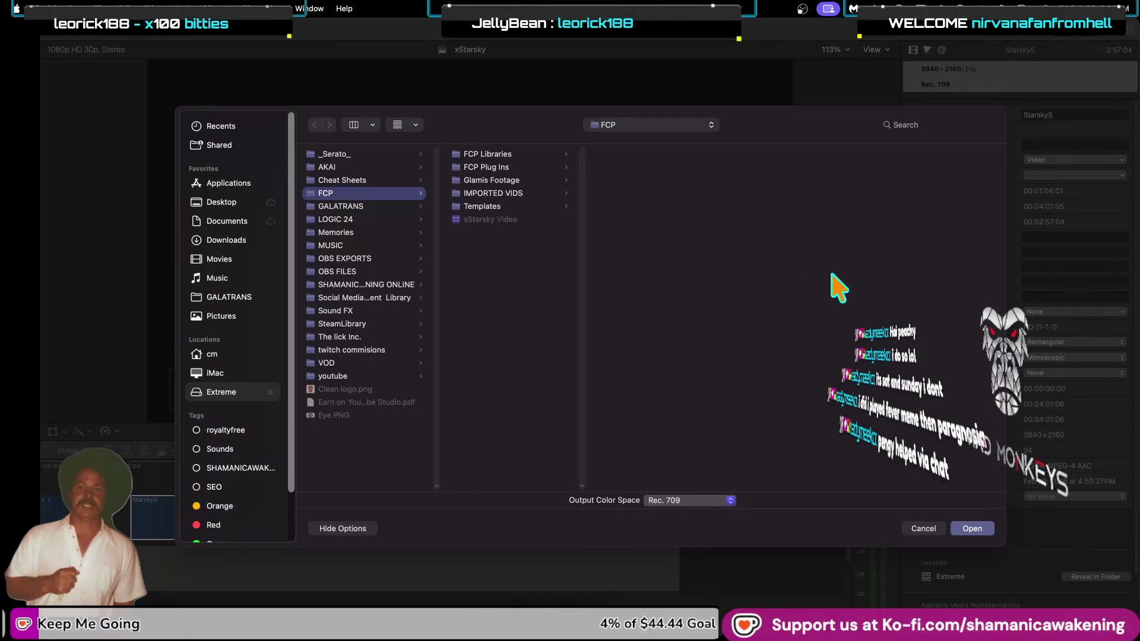
key("Right")
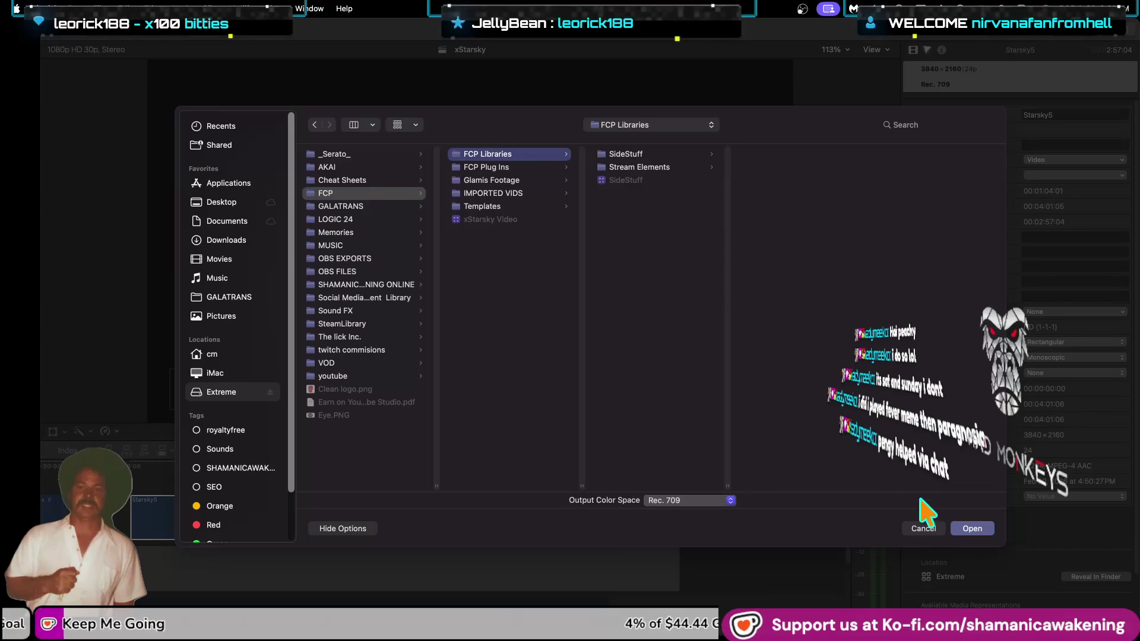
left_click(931, 523)
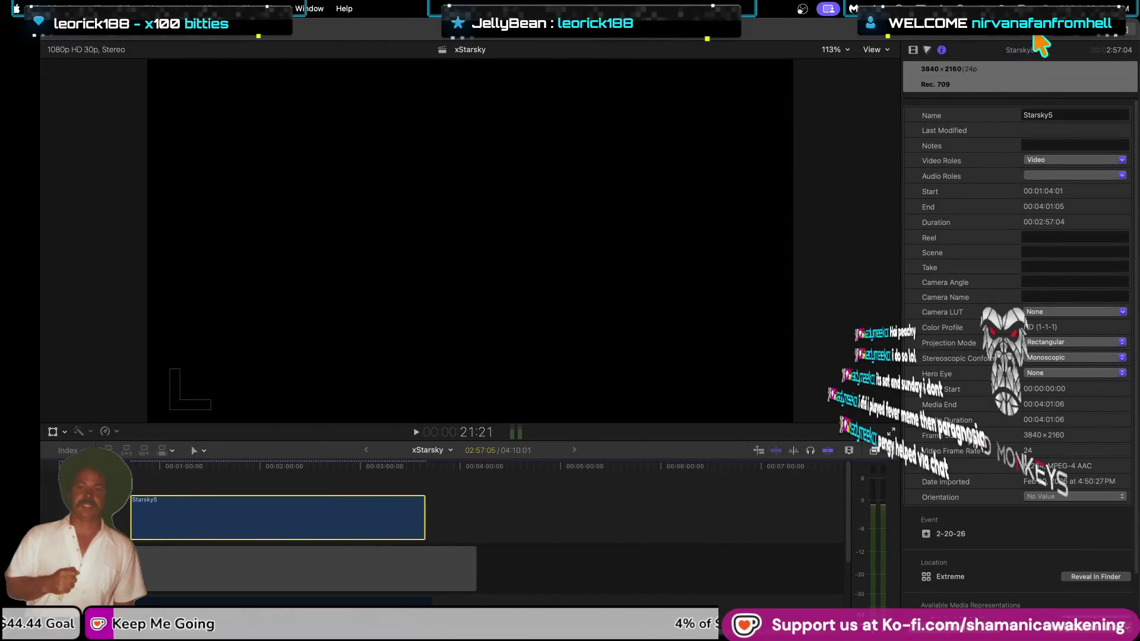
key("ctrl+super+1")
Preview the taurus zodiac and Tokyo time-lapse clips, then show Starsky5's video inspector settings.
left_click(322, 324)
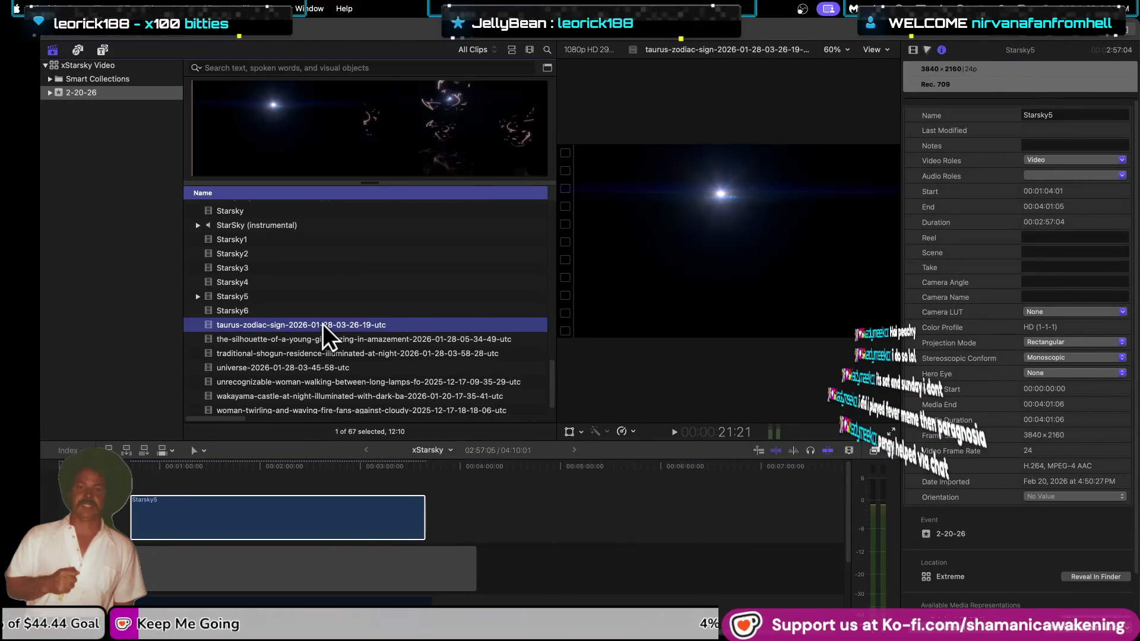
scroll(326, 322, "up", 5)
left_click(358, 237)
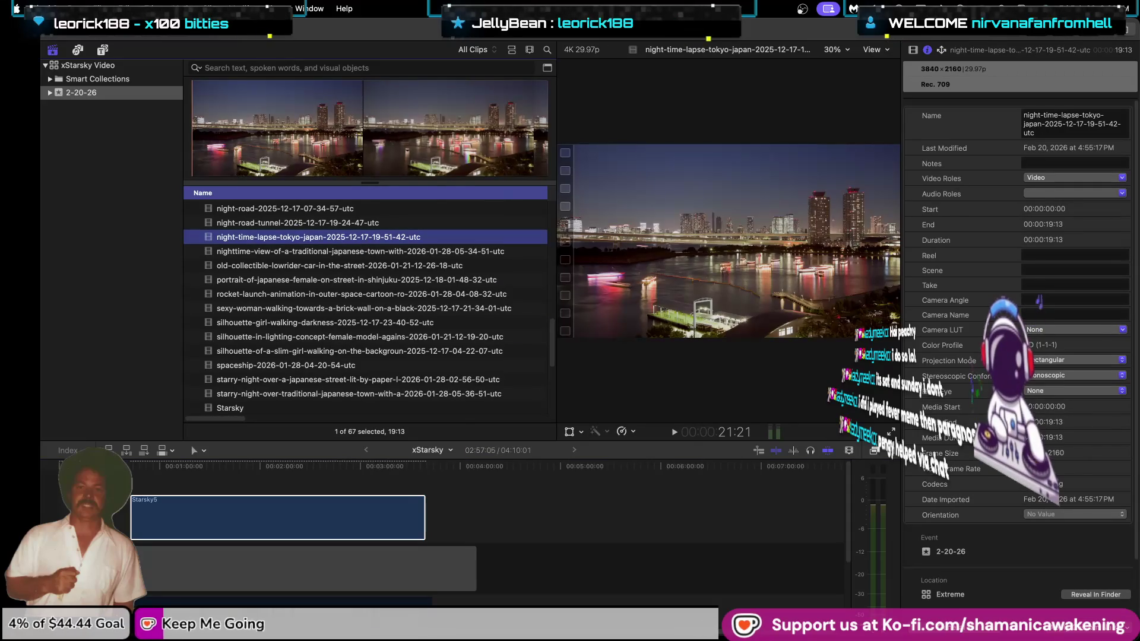
key("super+Tab")
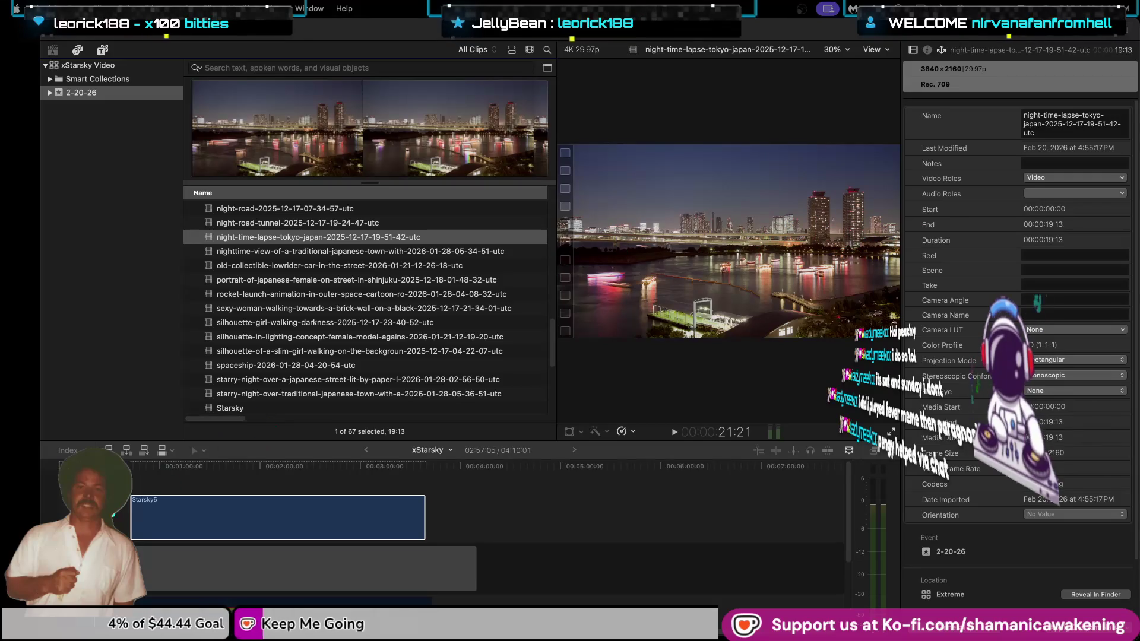
key("super+Tab")
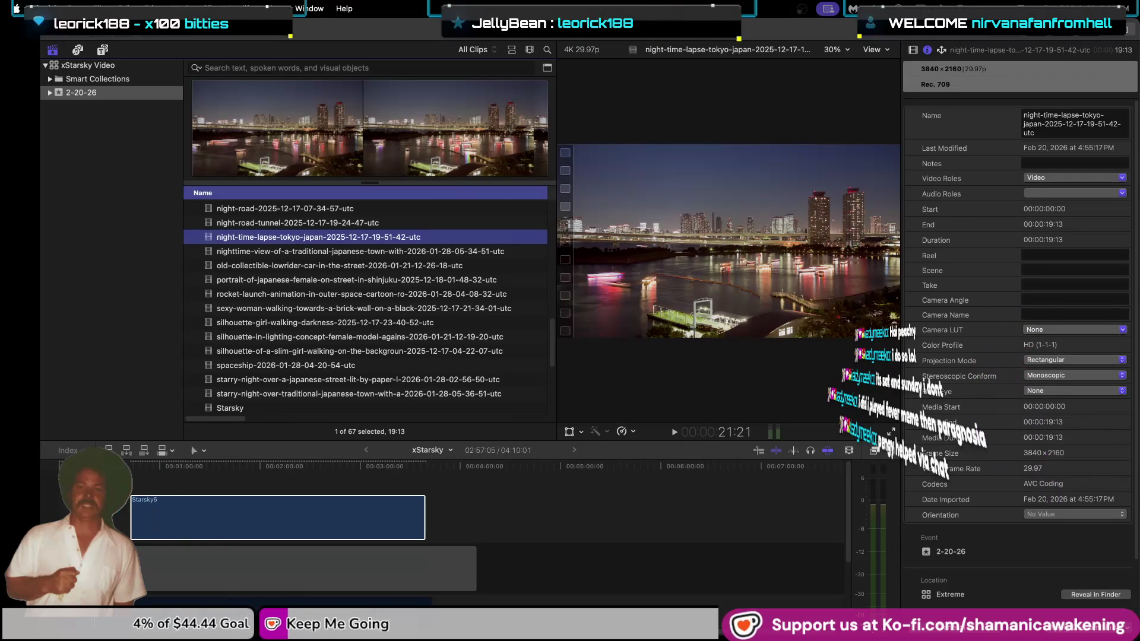
key("Up")
key("Up")
key("Up")
left_click(228, 580)
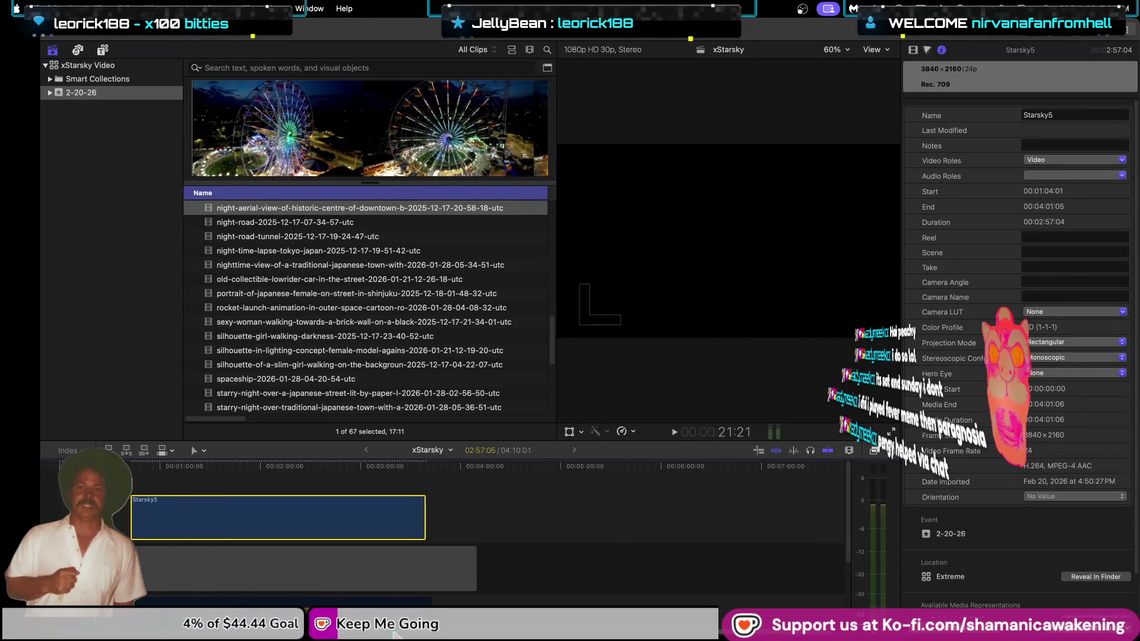
left_click(911, 50)
Preview the night-road-tunnel, night-road, woman, married-couple and yellow full-moon clips.
left_click(300, 230)
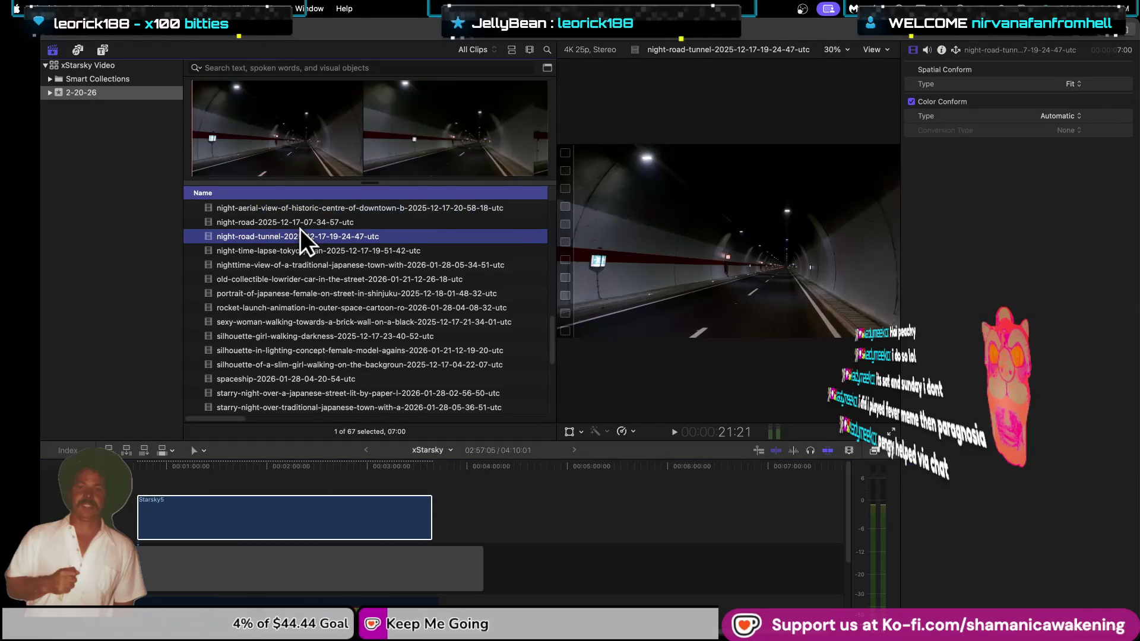
left_click(306, 222)
scroll(304, 266, "up", 5)
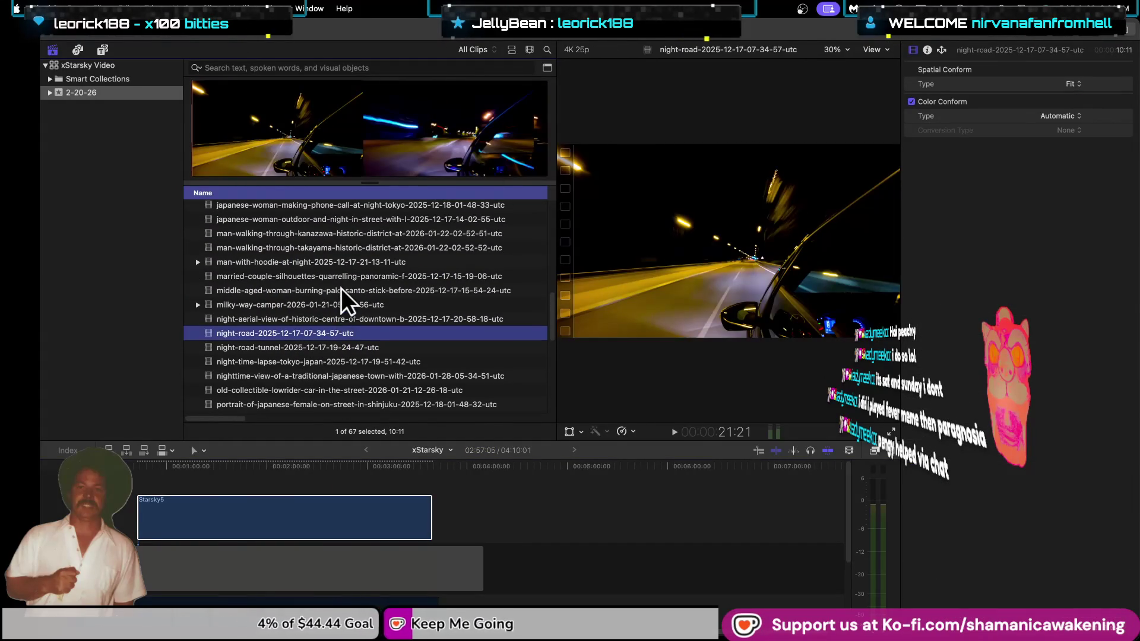
left_click(341, 287)
left_click(347, 280)
scroll(351, 273, "up", 6)
left_click(350, 273)
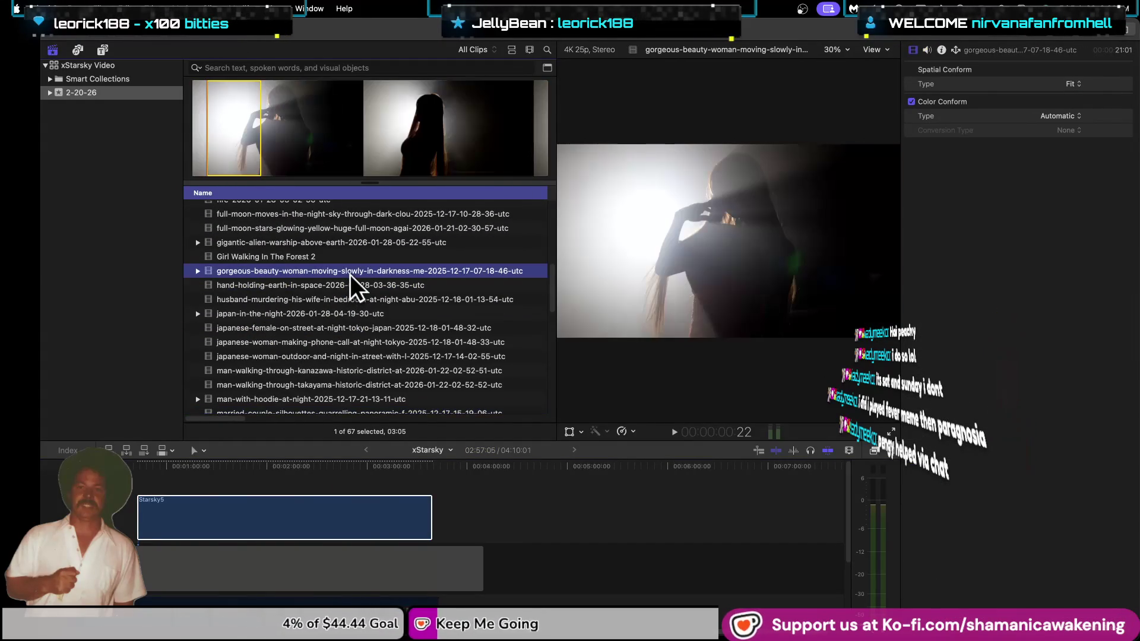
scroll(350, 274, "up", 3)
left_click(350, 277)
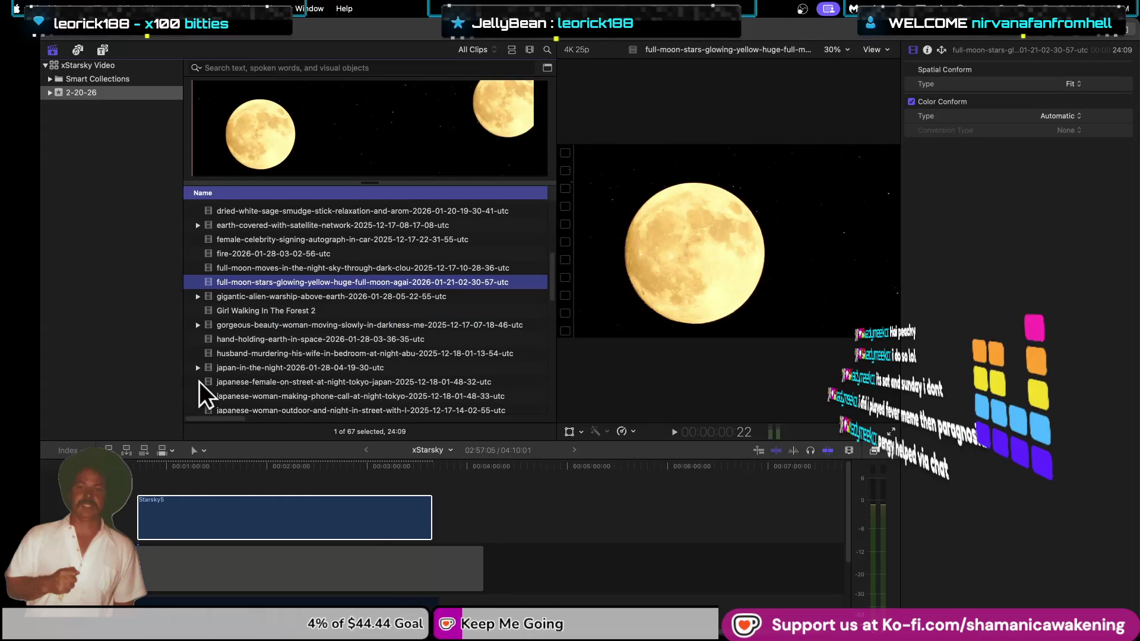
Zoom the timeline in on Starsky5 and preview the full-moon, cloudy-moon and fire clips.
left_click(141, 518)
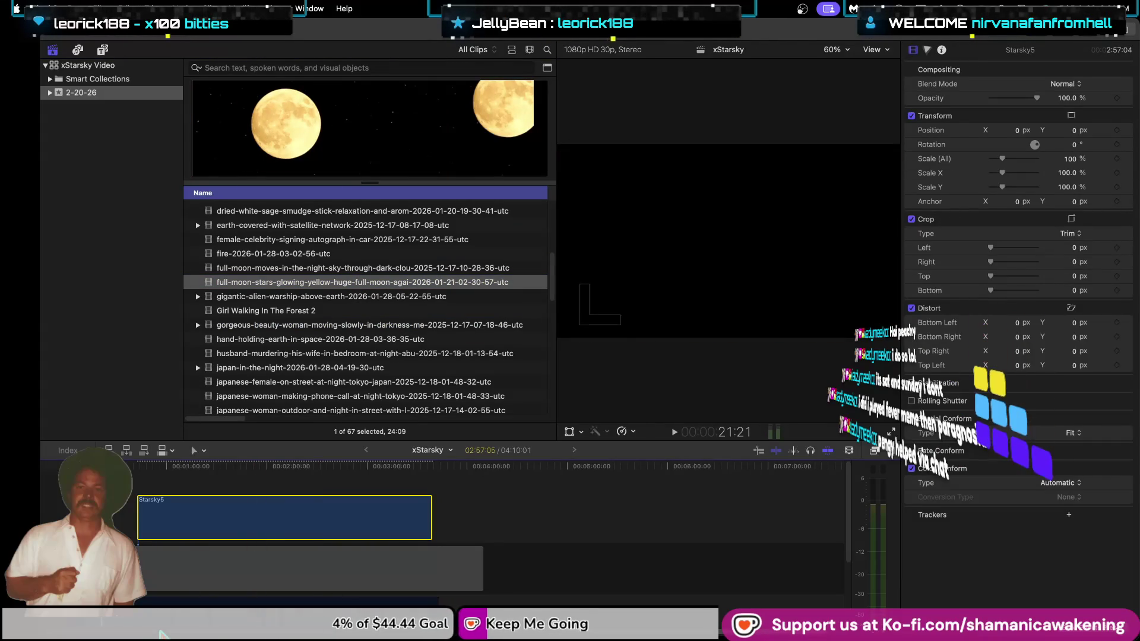
key("super+equal")
key("super+equal")
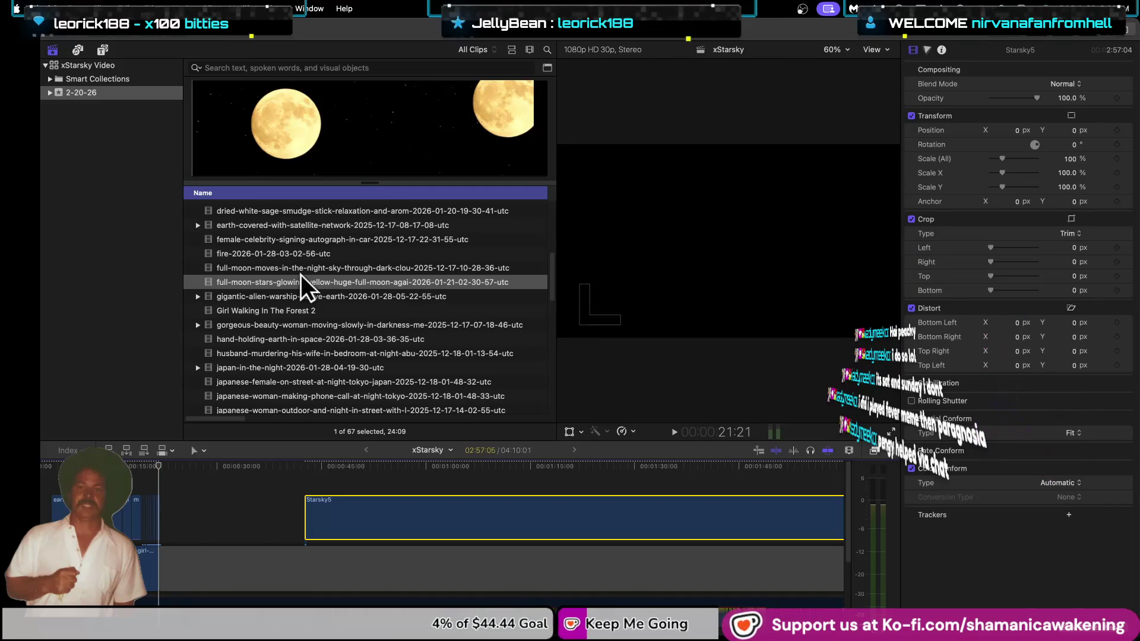
left_click(301, 274)
left_click(302, 272)
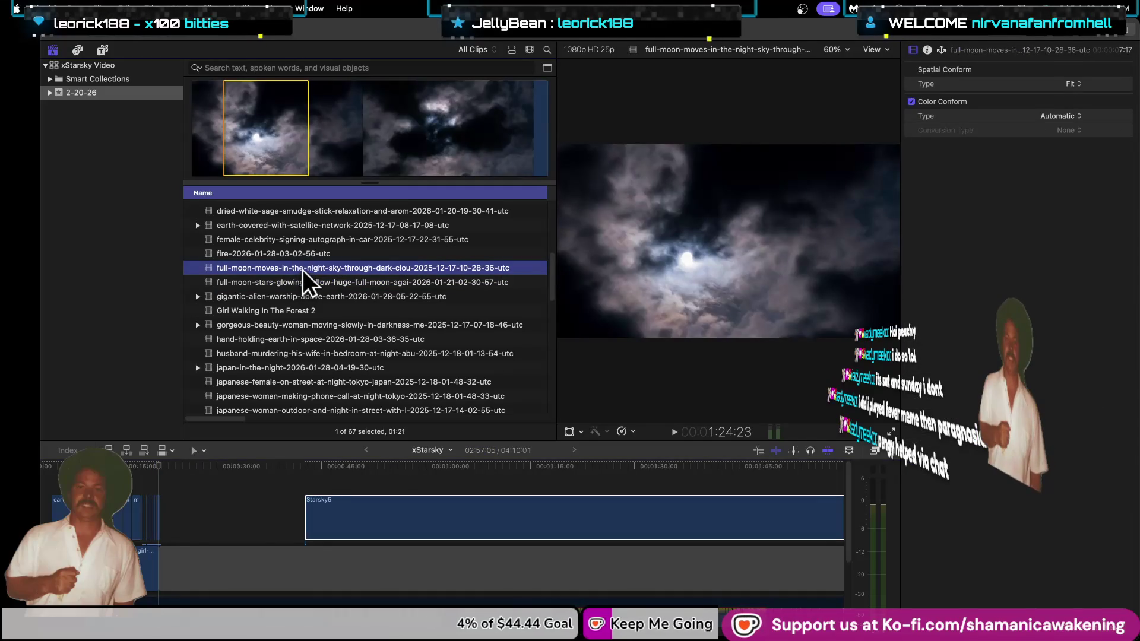
left_click(305, 254)
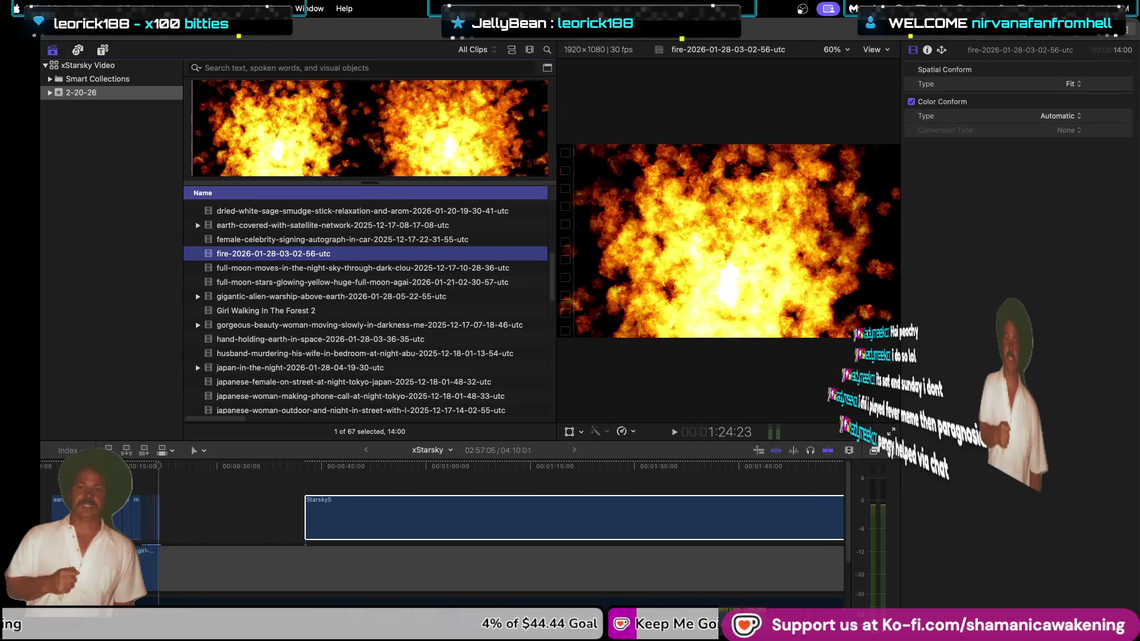
left_click(143, 469)
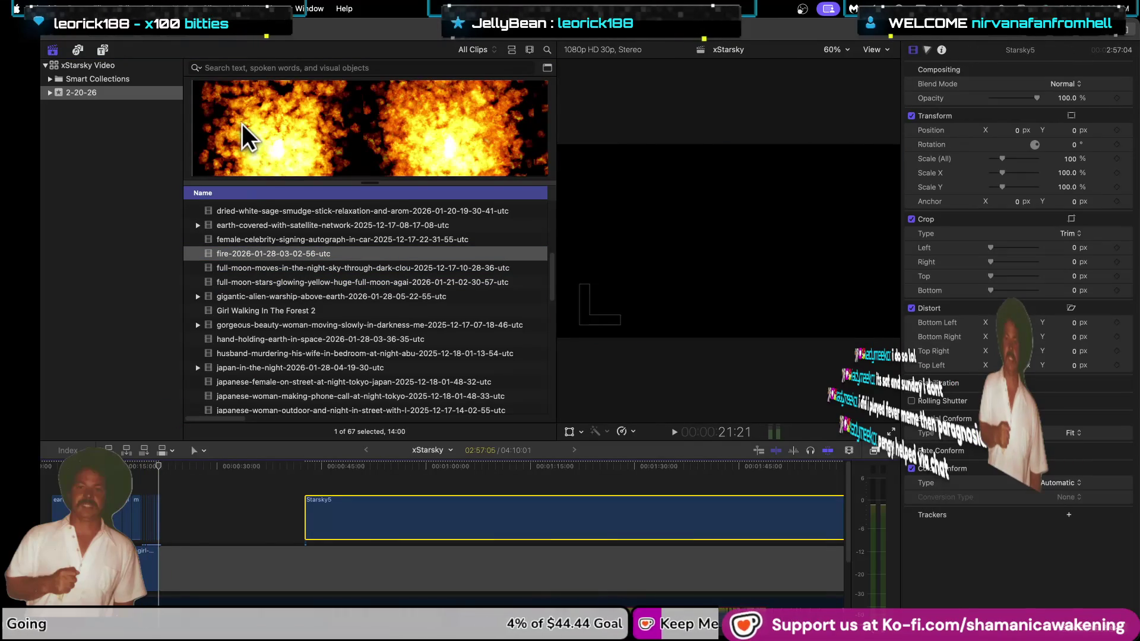
left_click(251, 123)
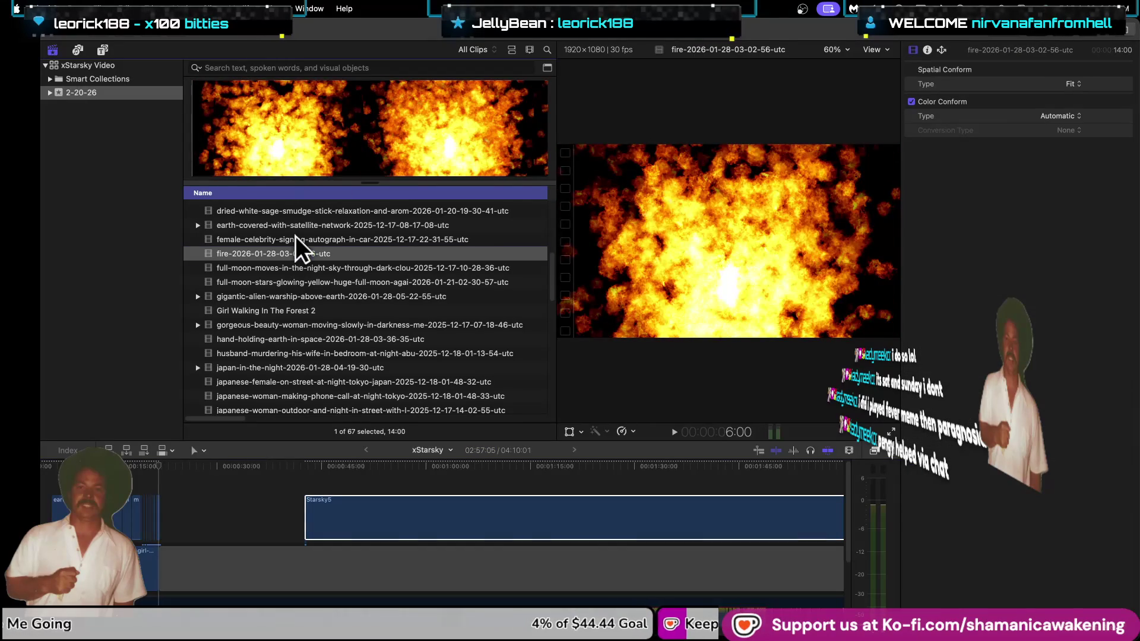
Preview the celebrity, satellite-earth, white-sage, data-transfer, couple, concert and Chiba earth clips.
left_click(296, 238)
key("Up")
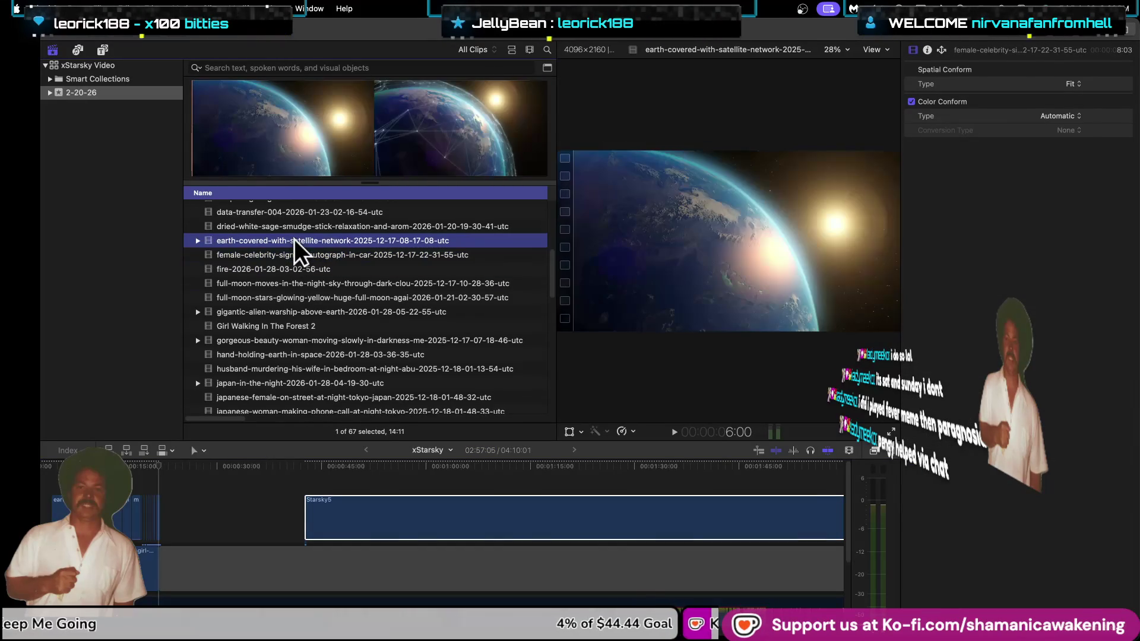
key("Up")
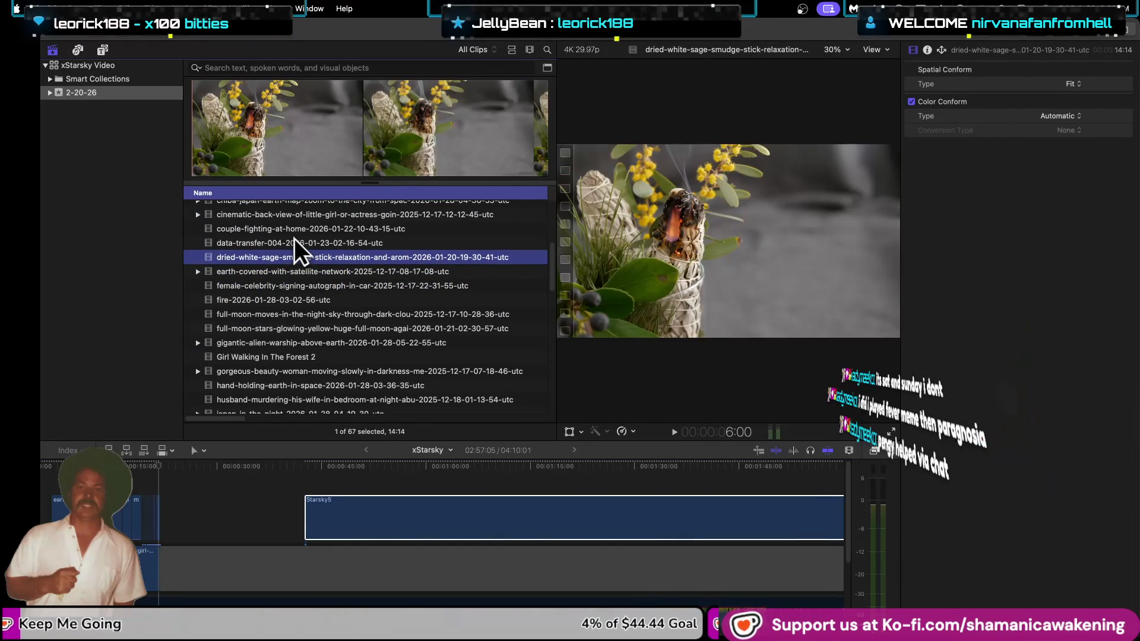
key("Up")
left_click(255, 119)
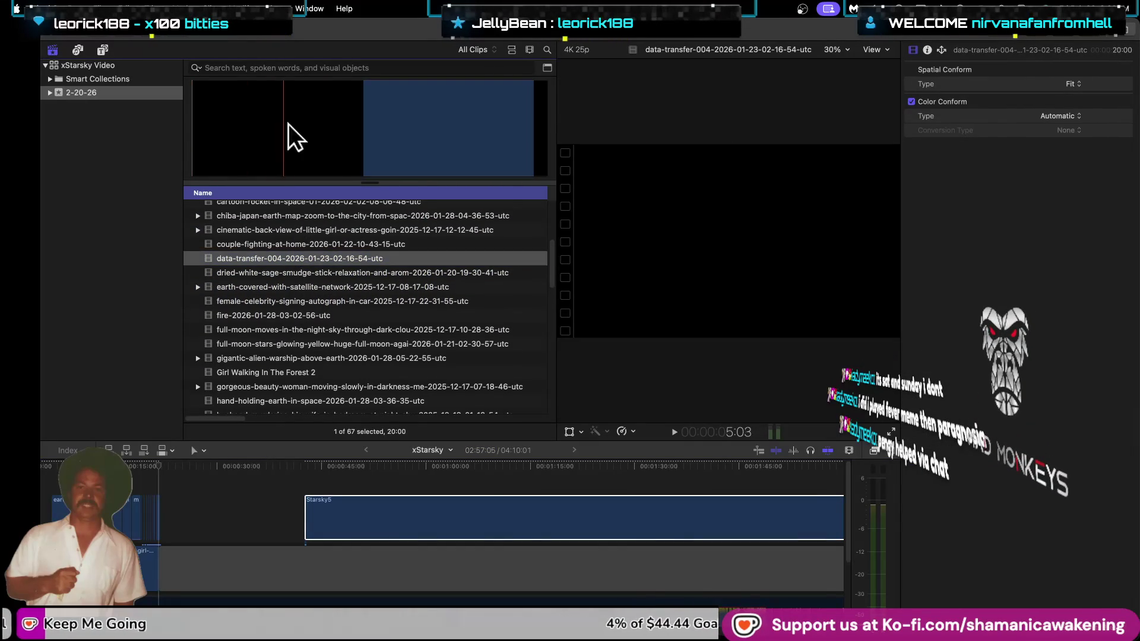
left_click(298, 242)
left_click(259, 230)
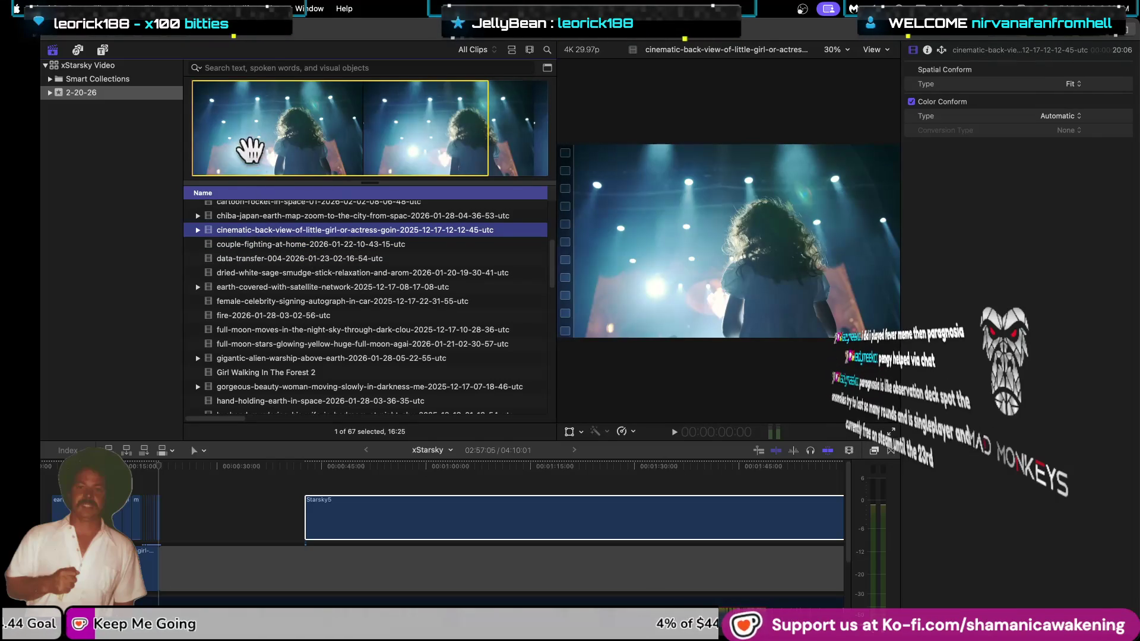
left_click(241, 219)
left_click(221, 118)
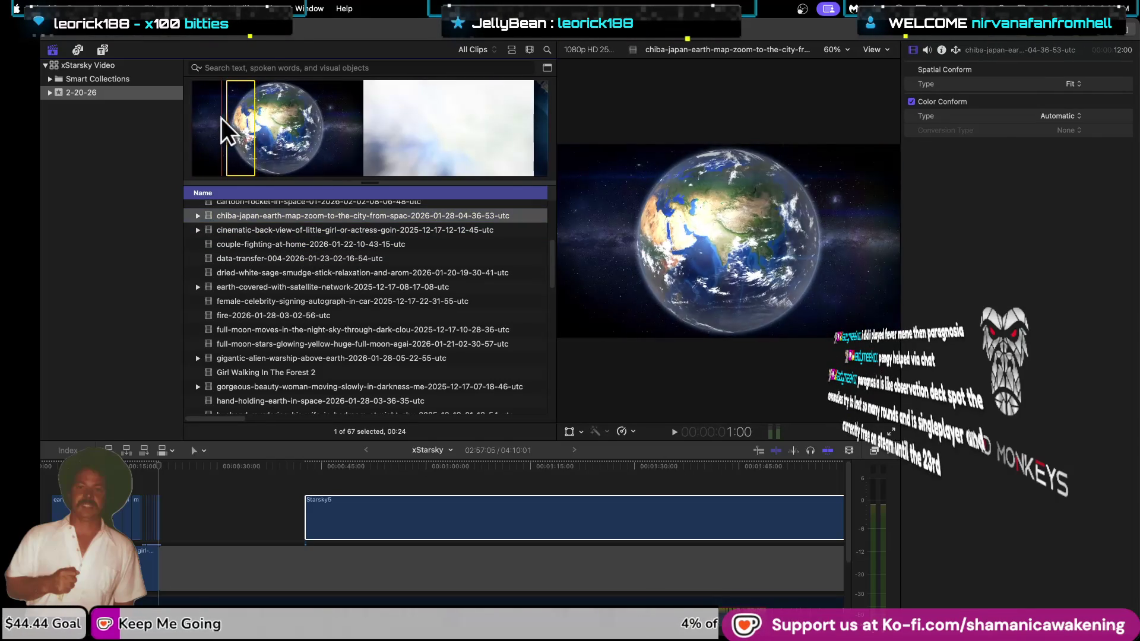
Check the rocket and cancer clips, settle on blurred-night-road-lights, and zoom the timeline in.
left_click(262, 204)
scroll(255, 279, "up", 5)
left_click(257, 286)
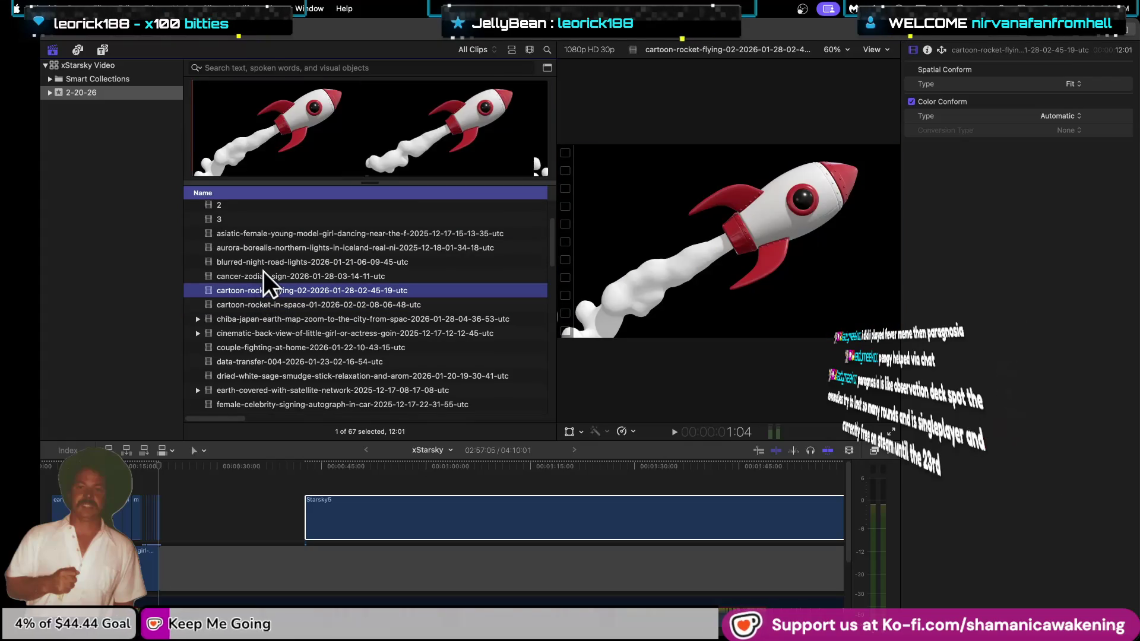
left_click(261, 275)
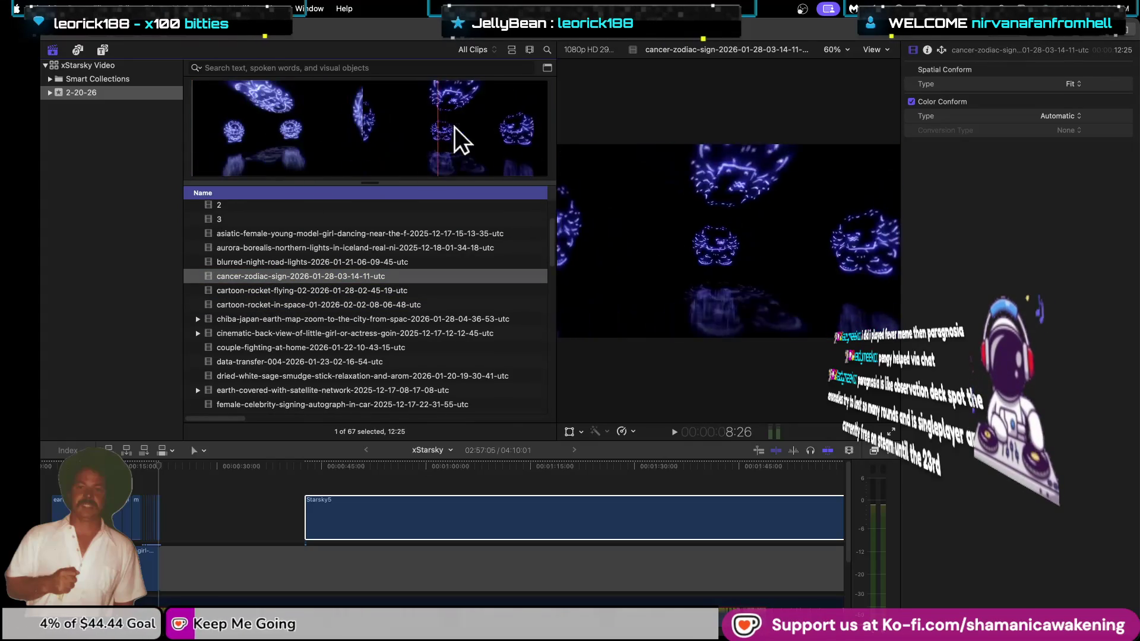
left_click(313, 259)
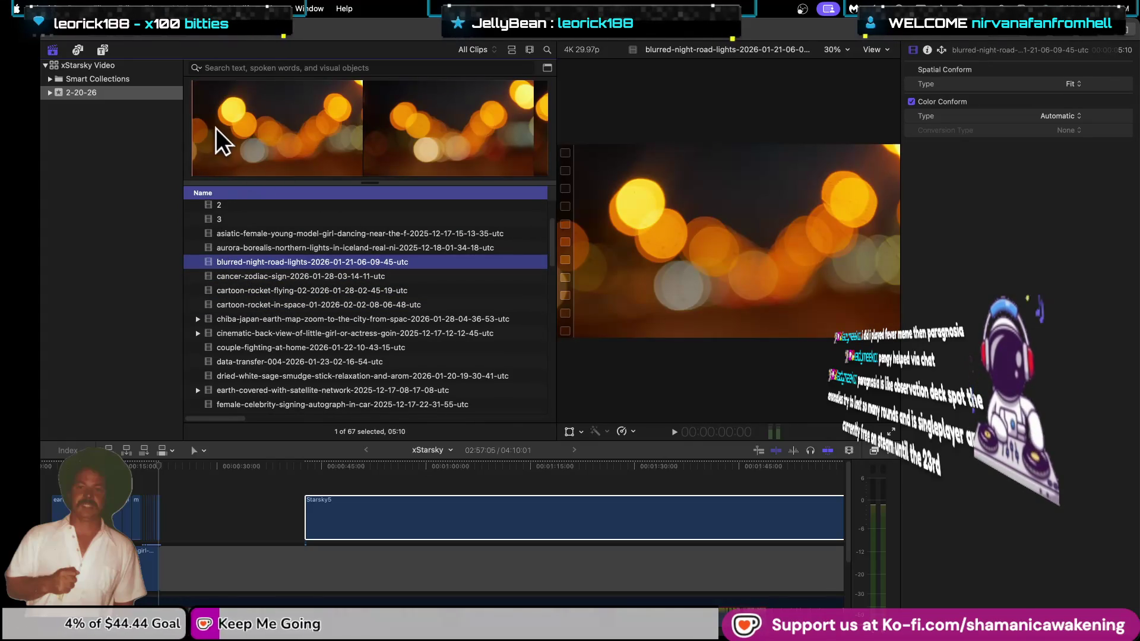
left_click(237, 128)
left_click(178, 523)
key("super+equal")
key("super+equal")
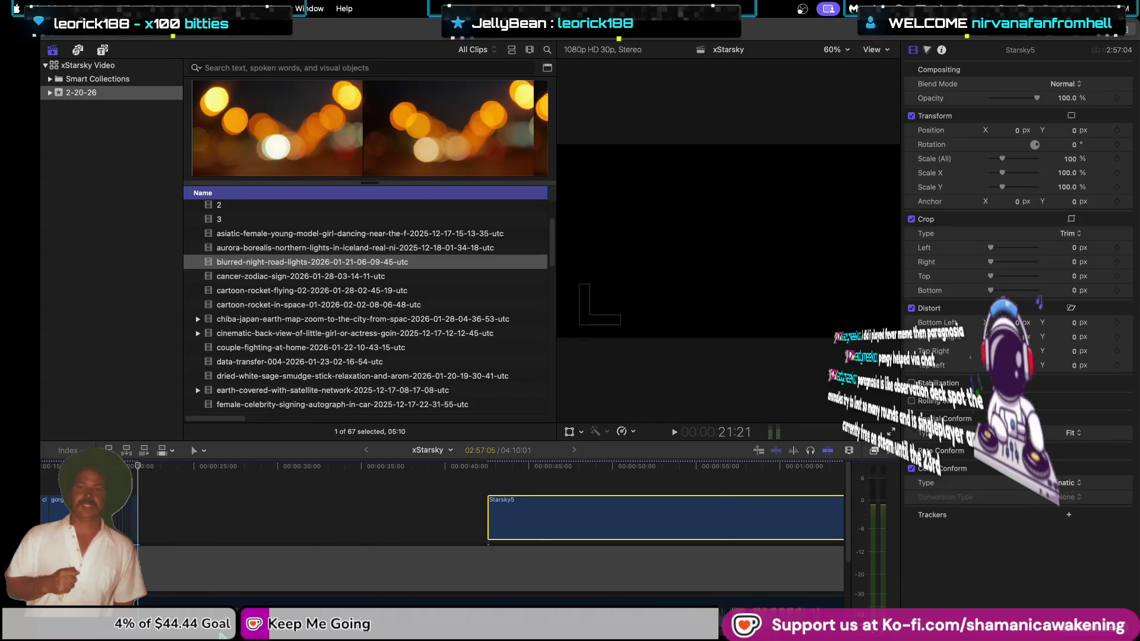
key("super+equal")
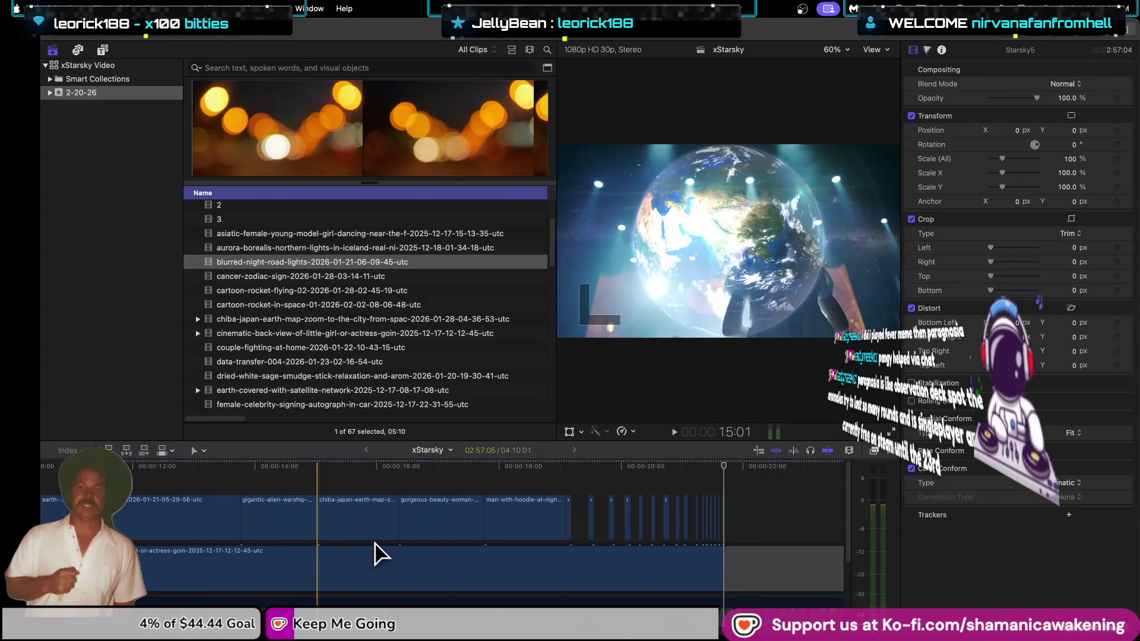
Mark a section of the bokeh clip and connect it above the xStarsky storyline.
mouse_move(354, 123)
left_mouse_down()
mouse_move(477, 152)
mouse_move(580, 383)
left_mouse_up()
left_click_drag(609, 466, 572, 501)
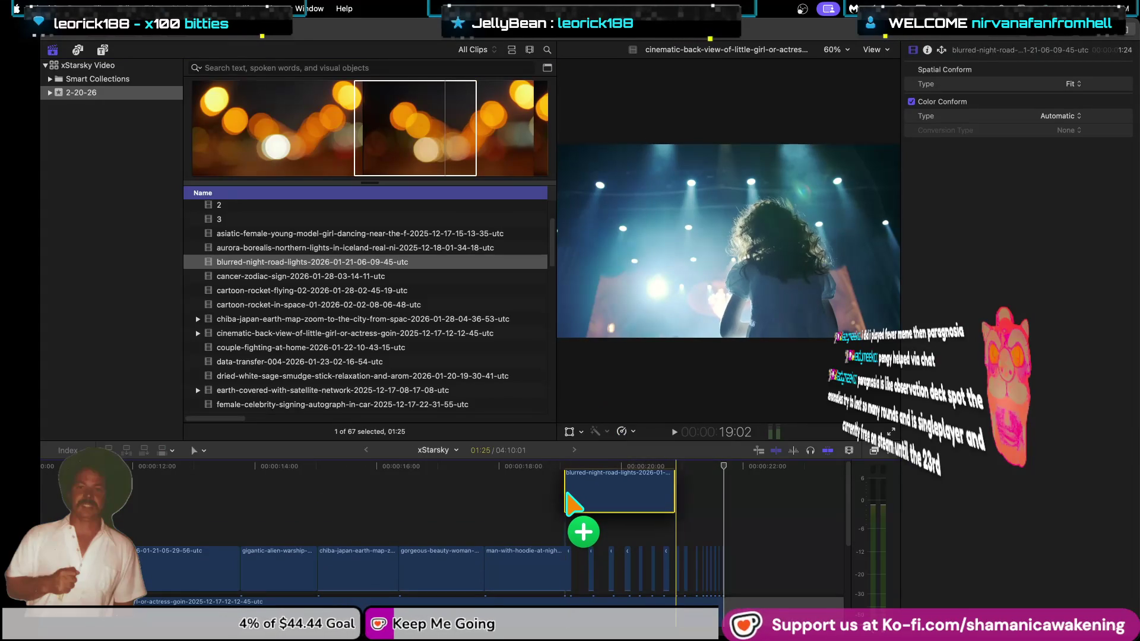
left_click_drag(572, 504, 573, 504)
Extend the bokeh clip's end and shift it one second earlier.
left_click_drag(675, 519, 739, 509)
key("super+equal")
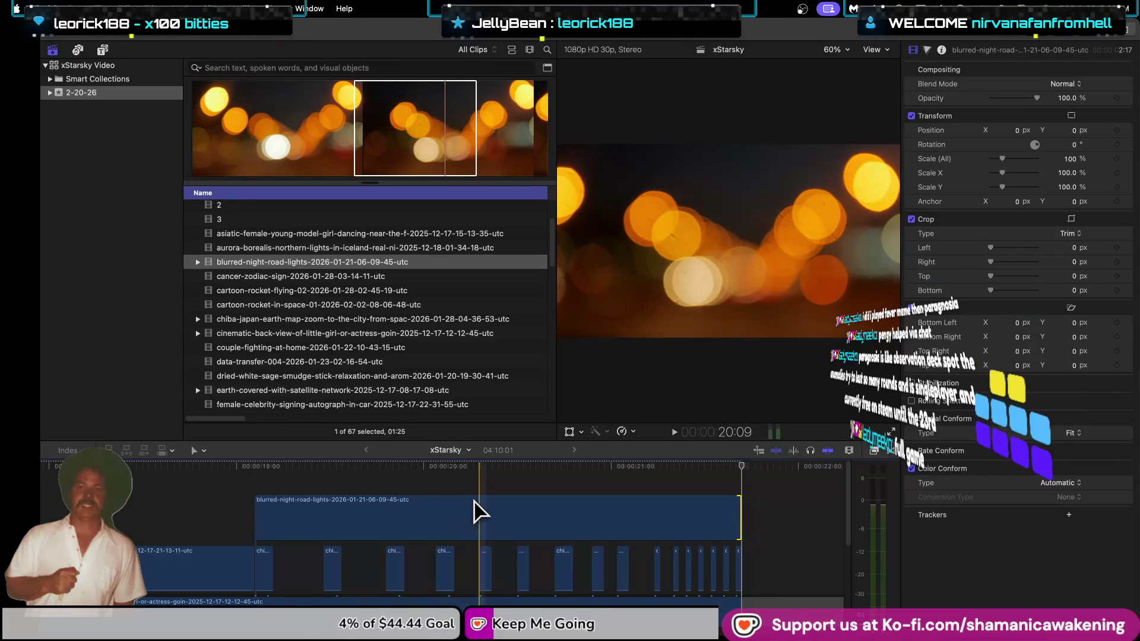
mouse_move(481, 511)
left_mouse_down()
mouse_move(477, 581)
mouse_move(461, 453)
mouse_move(483, 584)
left_mouse_up()
key("super+minus")
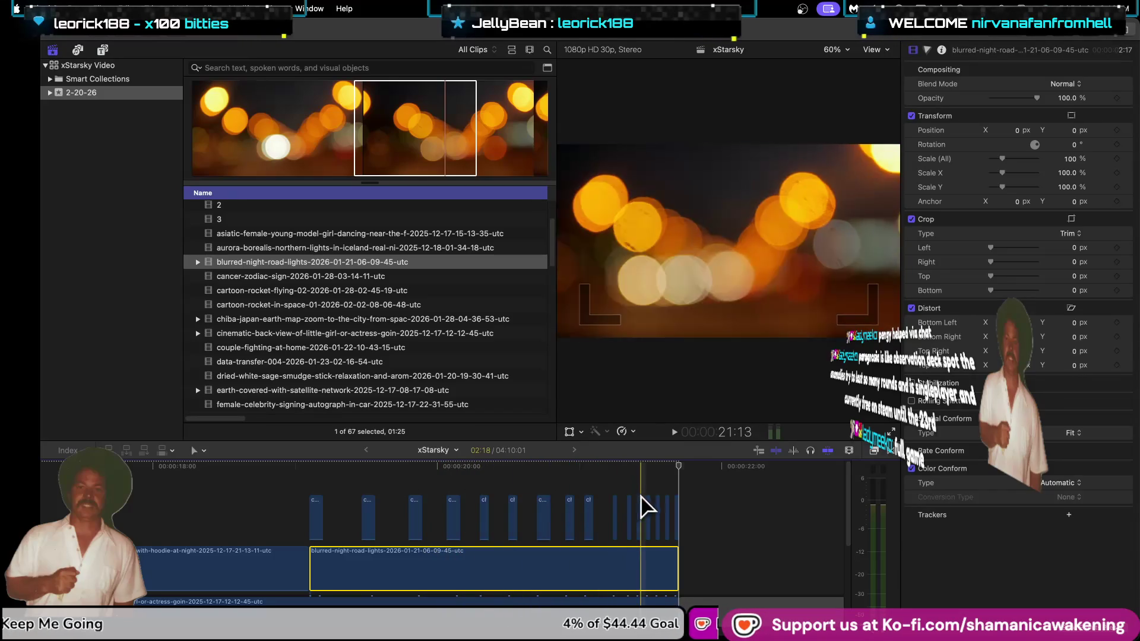
Delete the bokeh clip and drop the fire-dancing clip's opening section into the main storyline.
key("Delete")
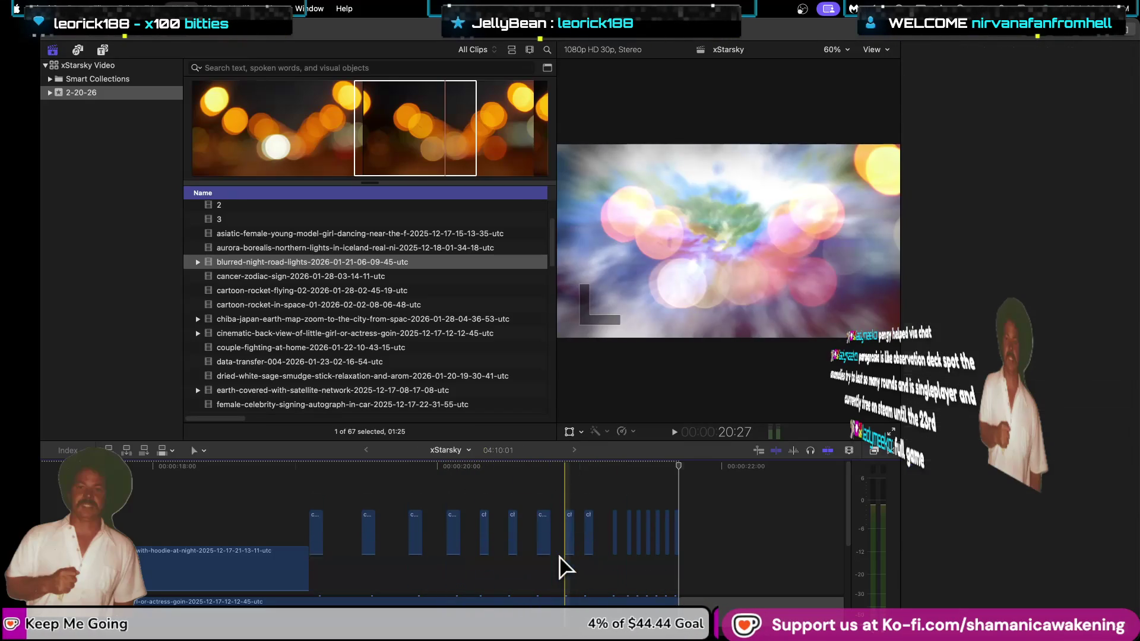
left_click(262, 249)
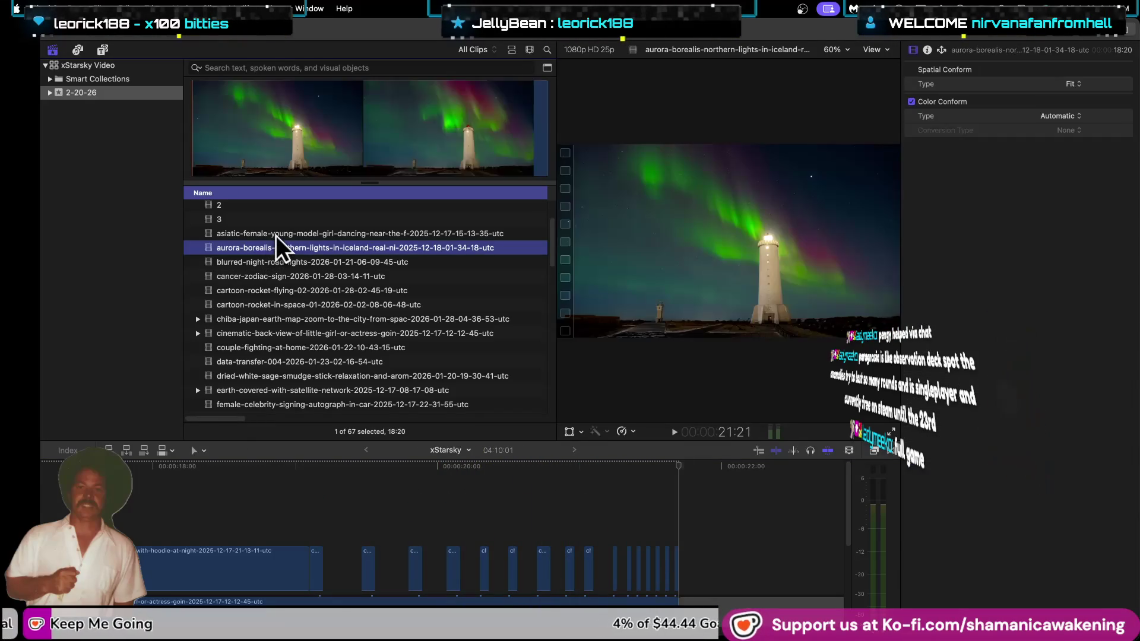
left_click(276, 235)
scroll(275, 236, "up", 1)
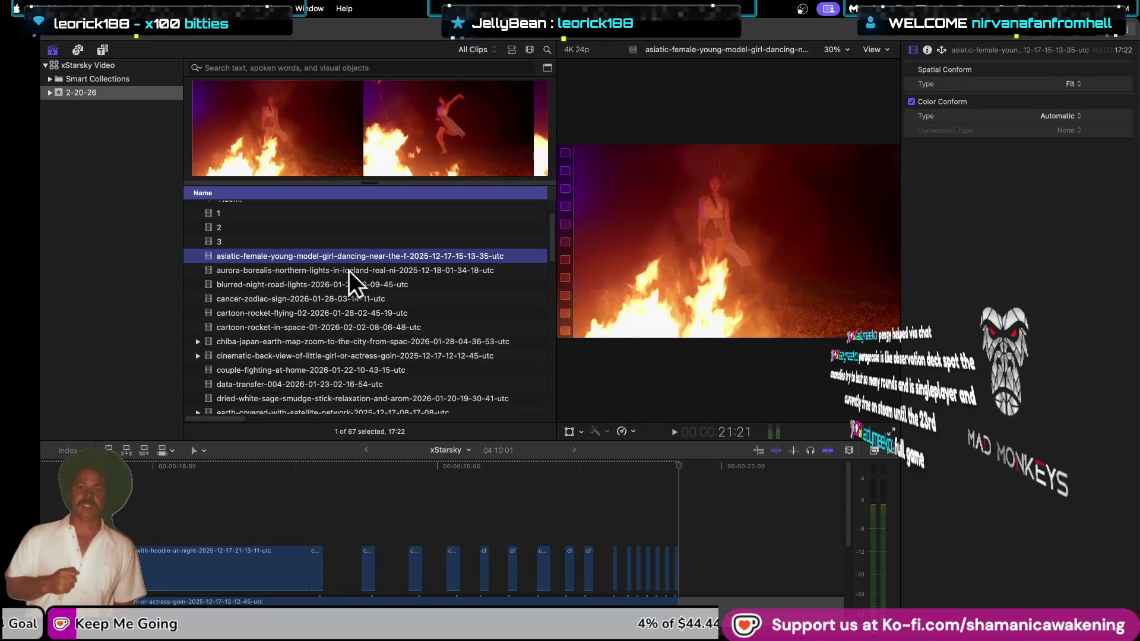
mouse_move(216, 127)
left_mouse_down()
mouse_move(354, 144)
mouse_move(307, 144)
left_mouse_up()
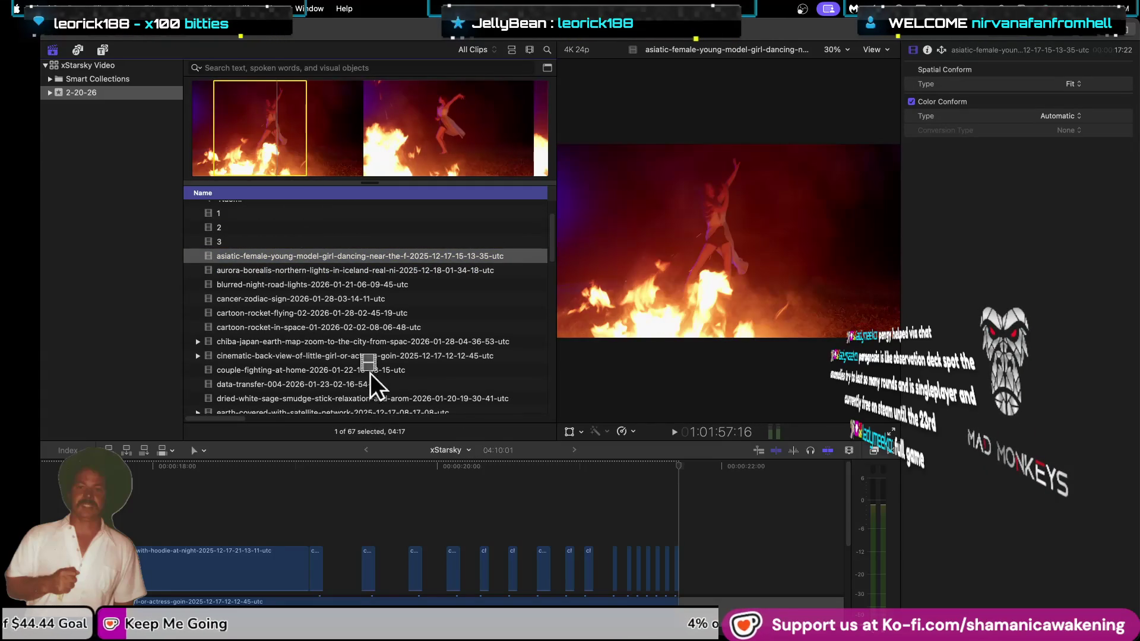
left_click_drag(373, 446, 355, 509)
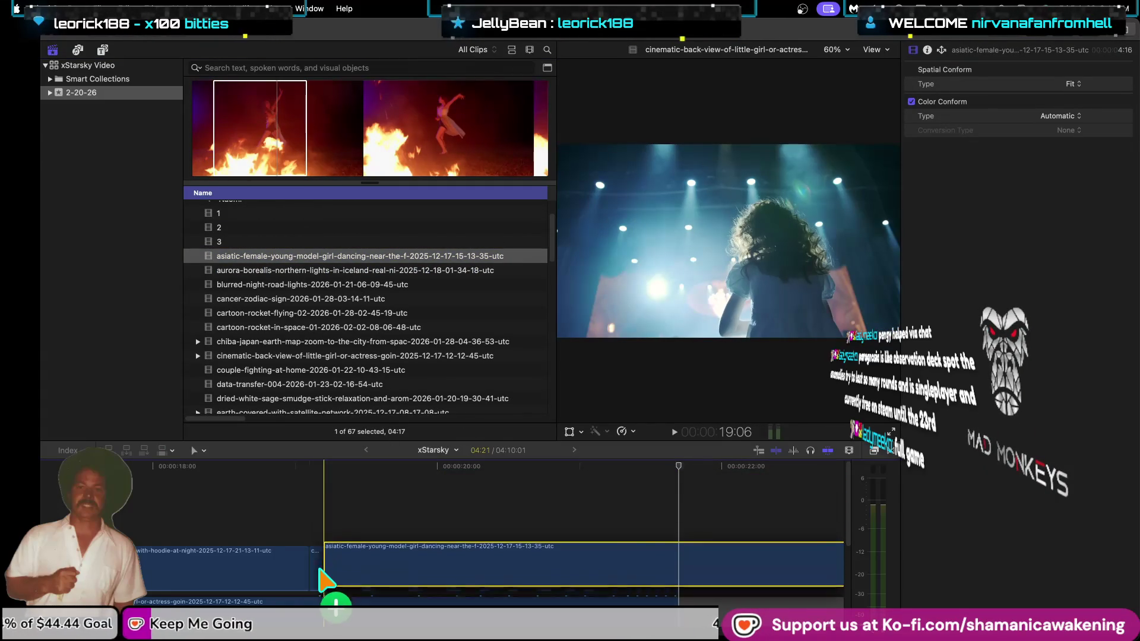
left_click_drag(336, 528, 326, 565)
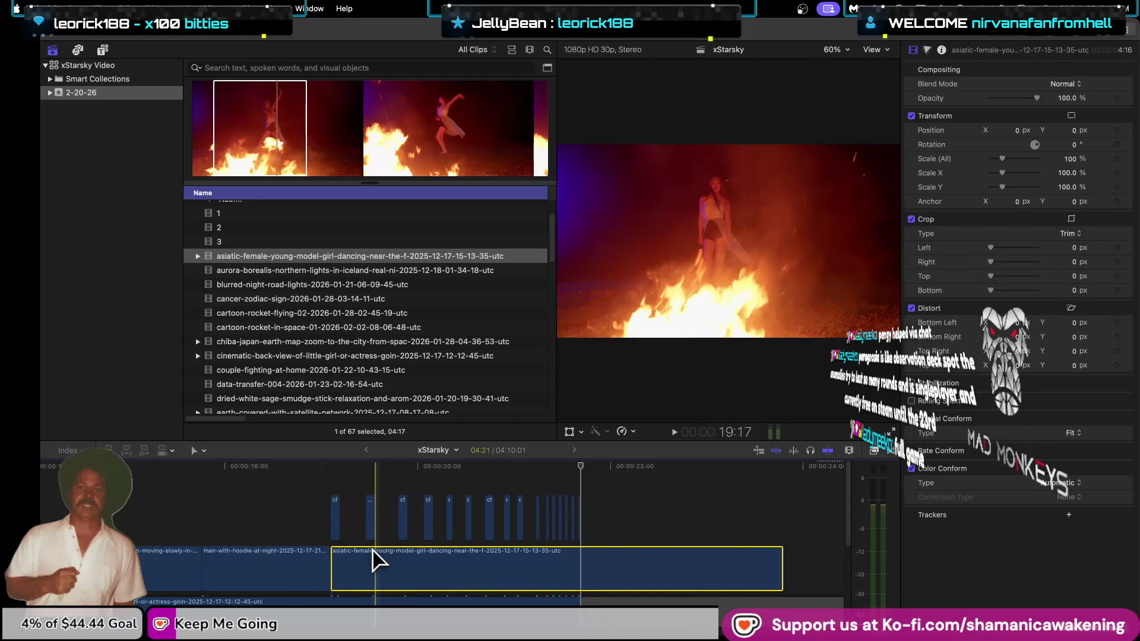
key("super+minus")
Shorten the fire-dancing clip's end and fine-tune its end point.
left_click_drag(653, 573, 511, 578)
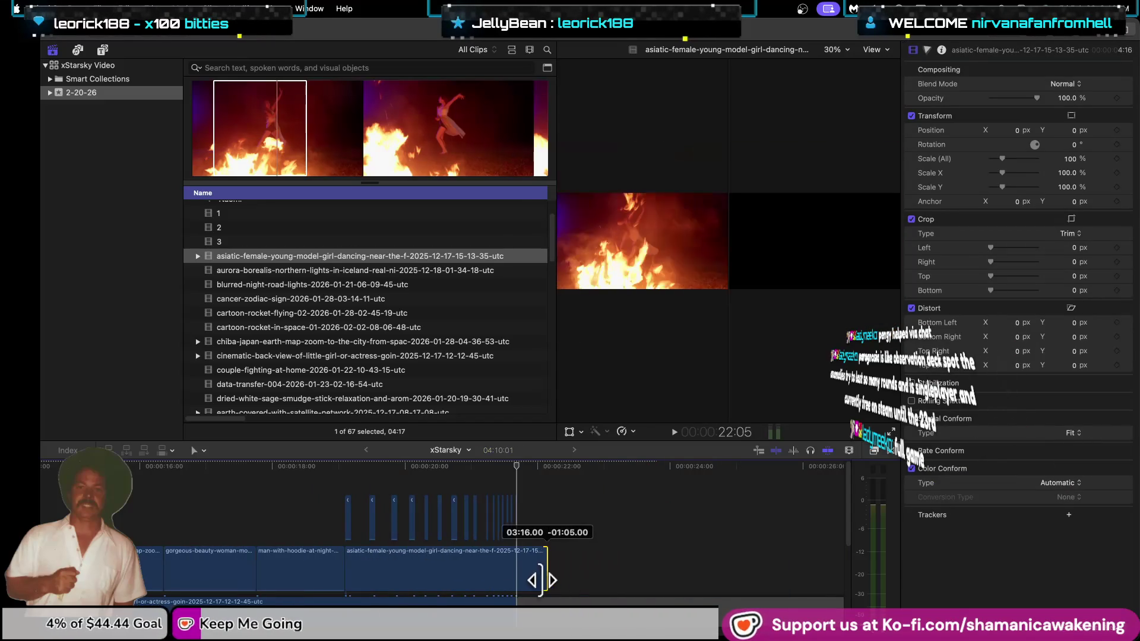
key("super+equal")
key("super+equal")
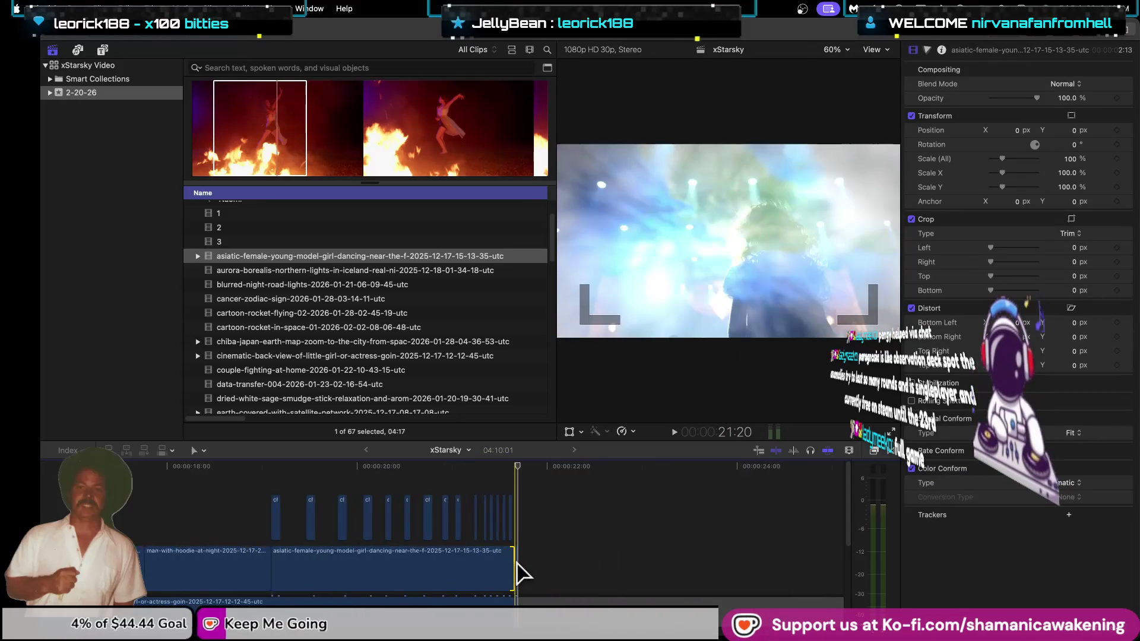
key("super+minus")
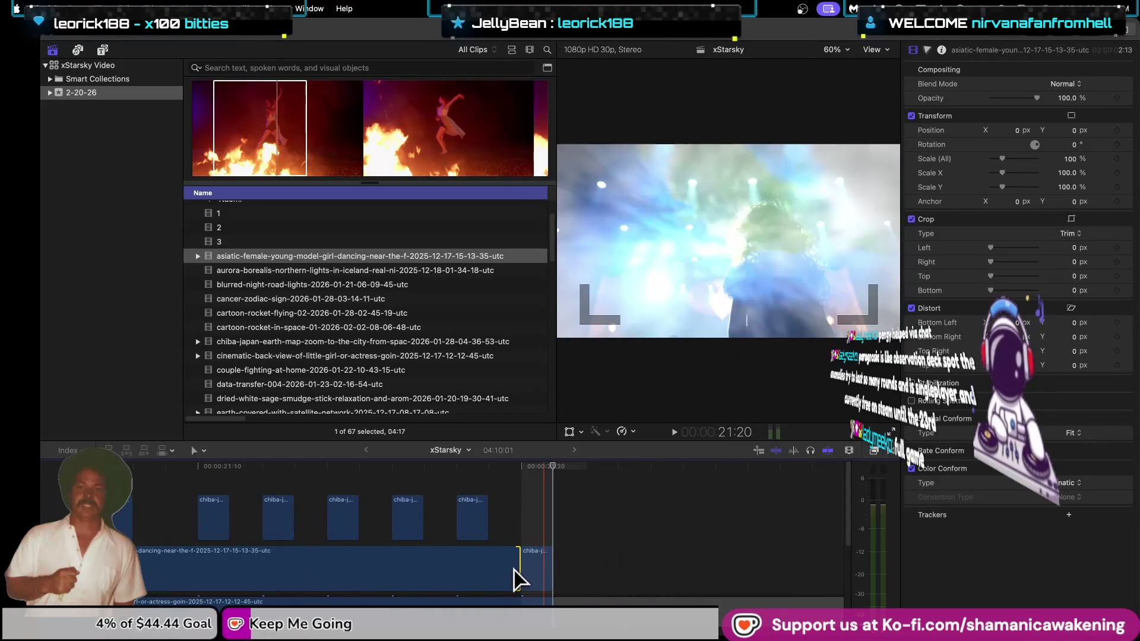
left_click_drag(519, 573, 542, 572)
key("super+minus")
Return the playhead to 21:04, review the whole timeline, and exit full screen.
key("super+minus")
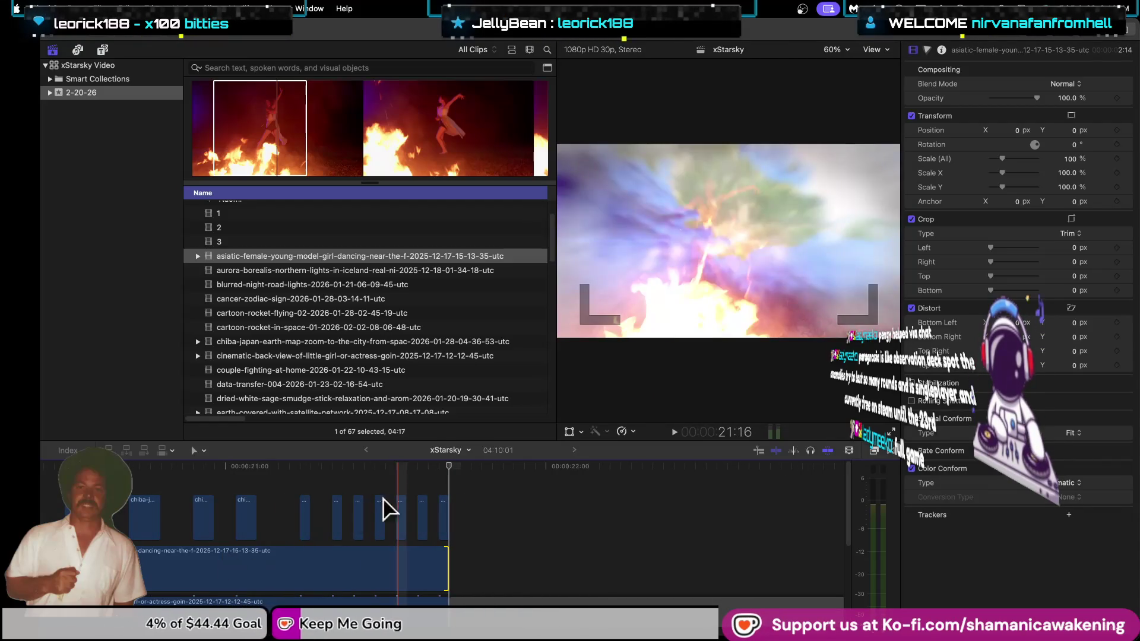
mouse_move(440, 476)
left_mouse_down()
mouse_move(268, 496)
mouse_move(133, 479)
left_mouse_up()
key("super+minus")
scroll(376, 494, "right", 5)
key("super+minus")
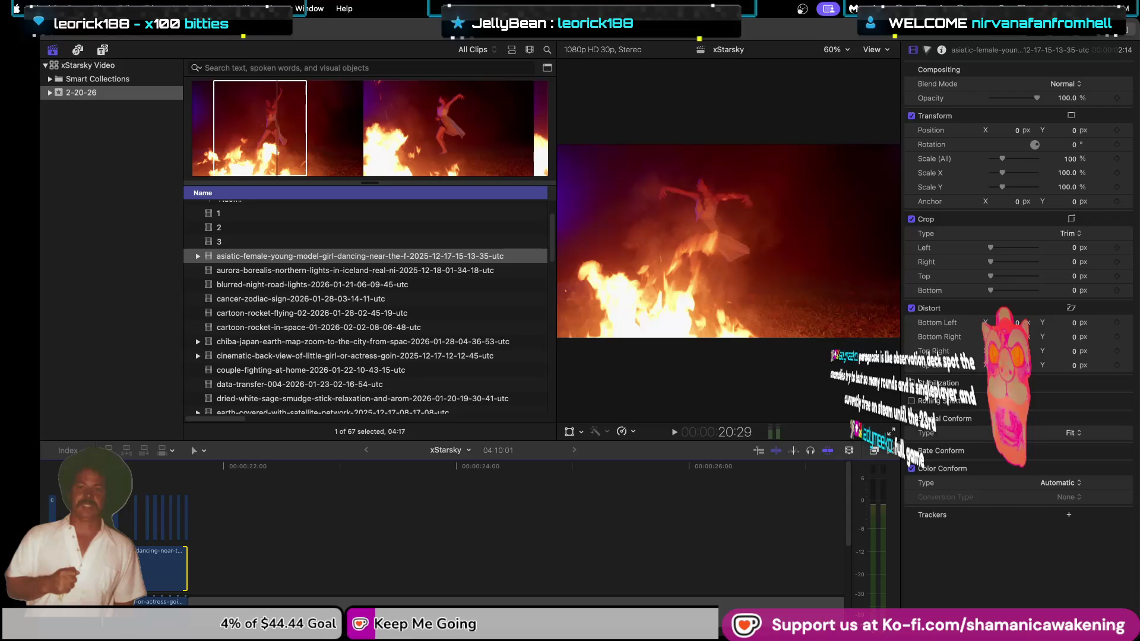
key("Home")
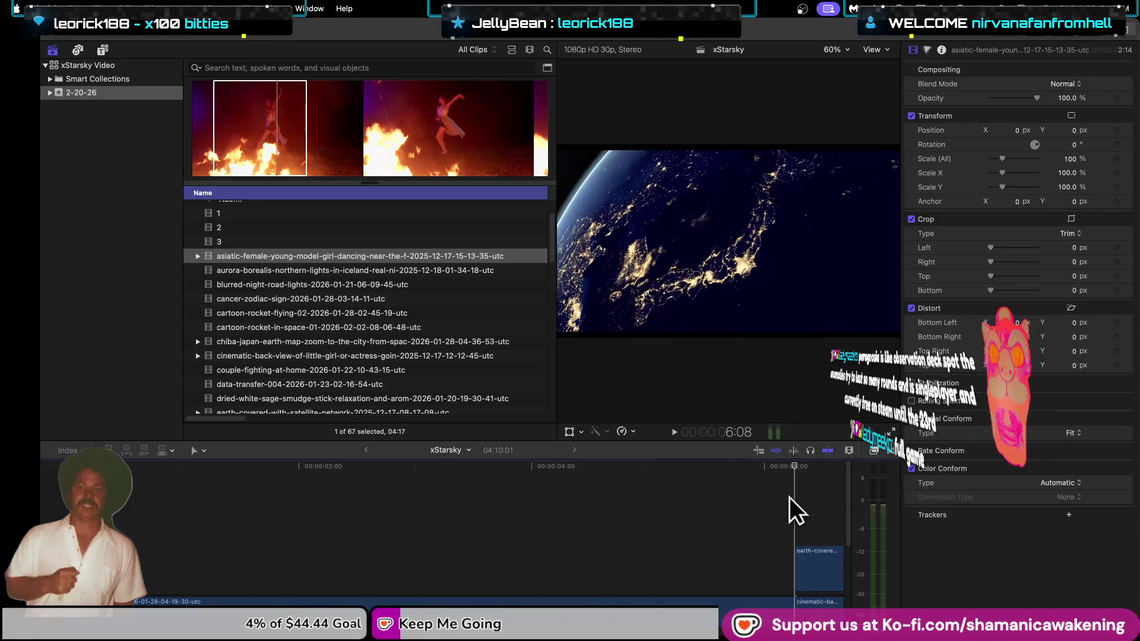
scroll(796, 500, "right", 10)
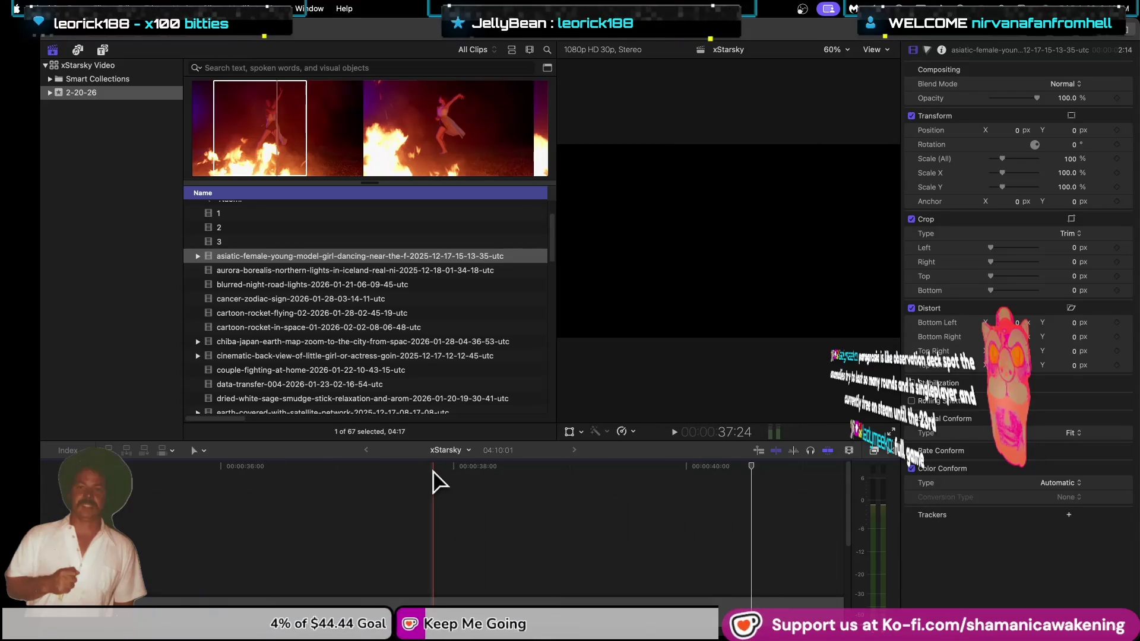
scroll(433, 482, "left", 5)
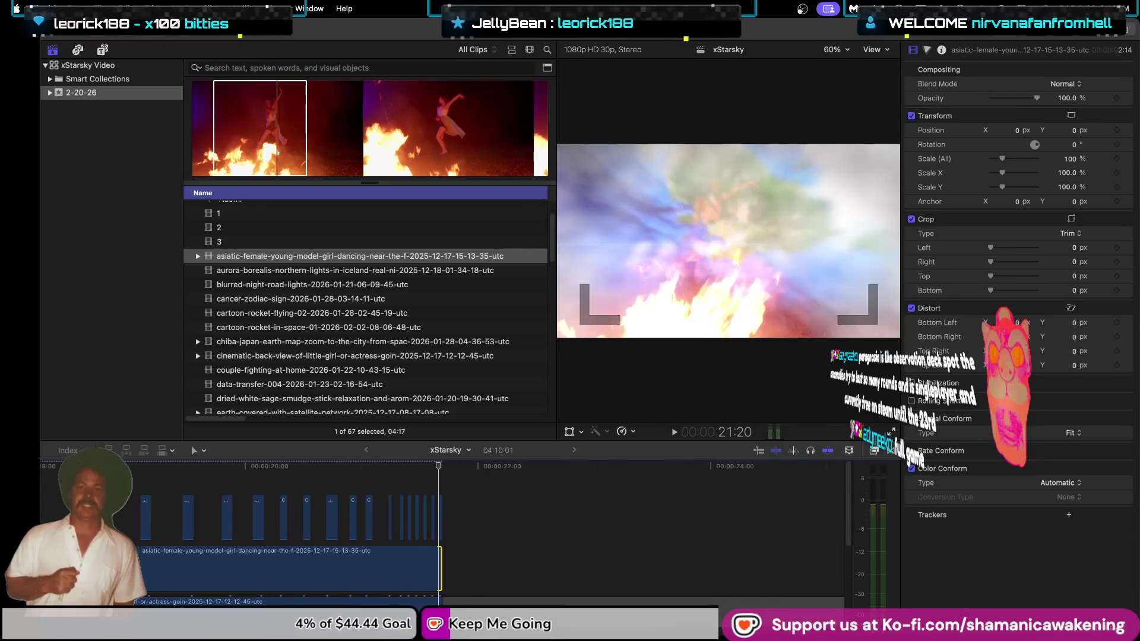
key("ctrl+super+f")
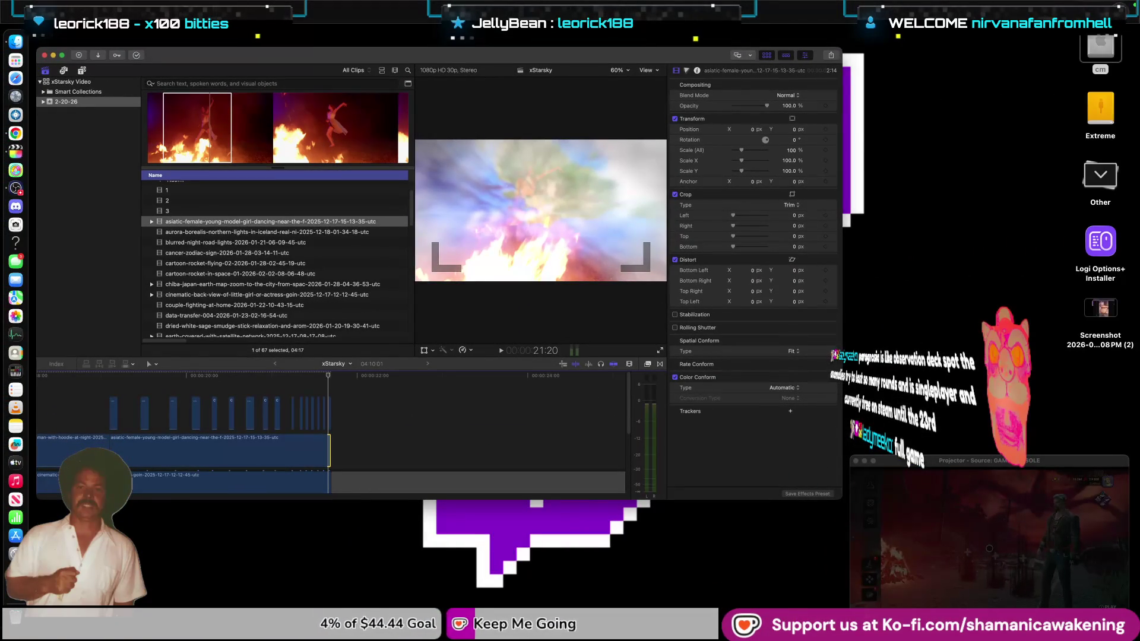
Put Final Cut Pro back in full screen and resize the GAME CONSOLE projector window.
key("ctrl+super+f")
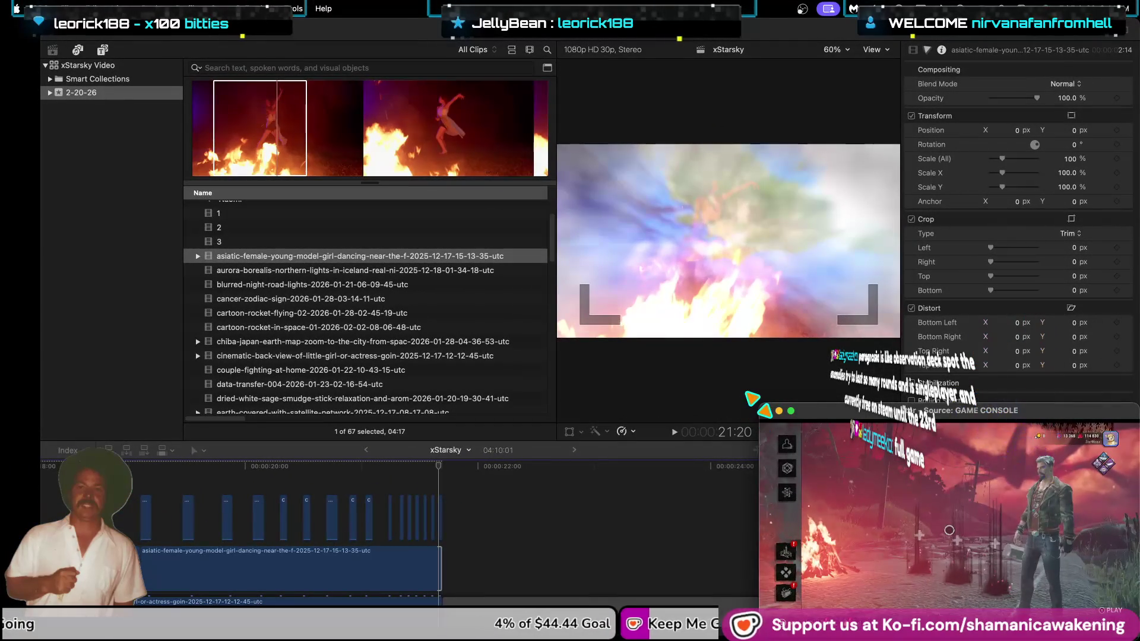
double_click(813, 414)
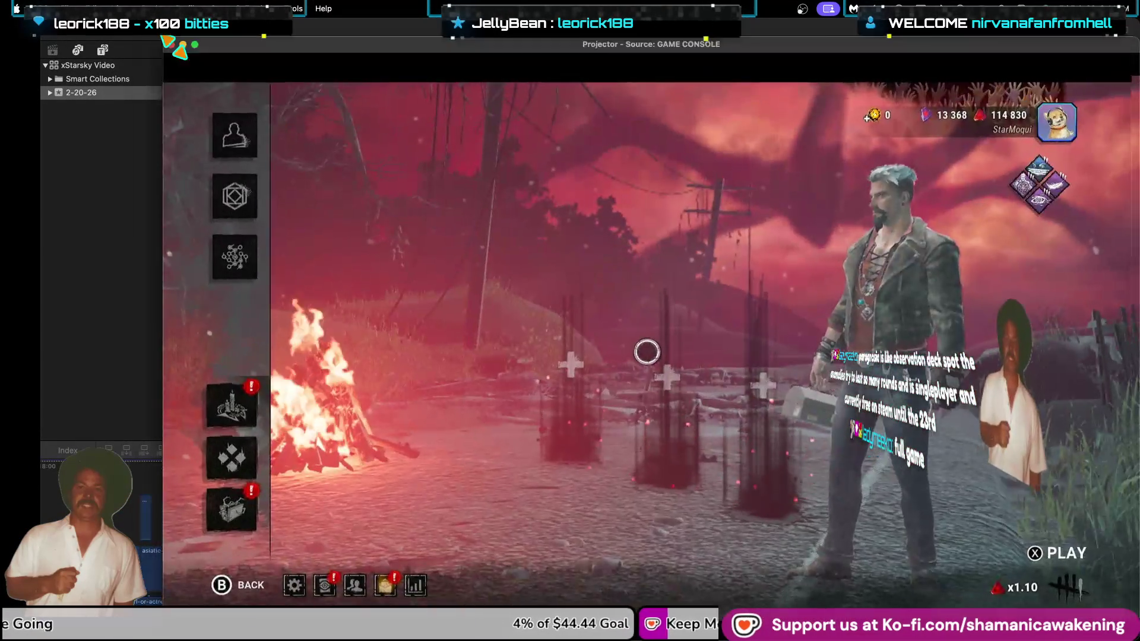
double_click(750, 289)
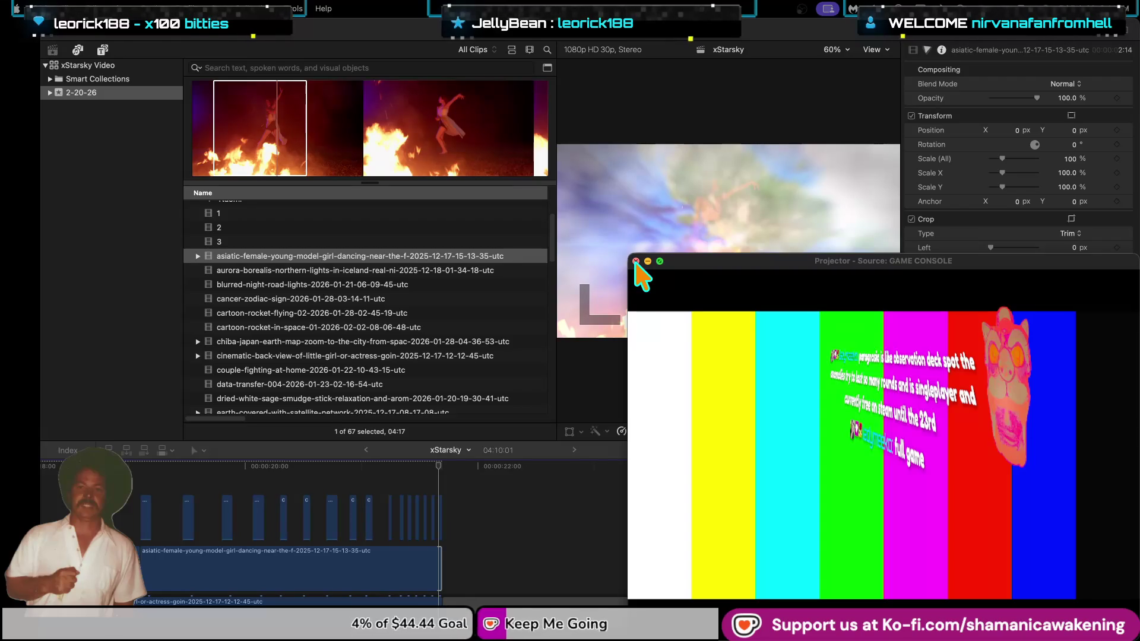
Close the GAME CONSOLE projector window.
left_click(636, 262)
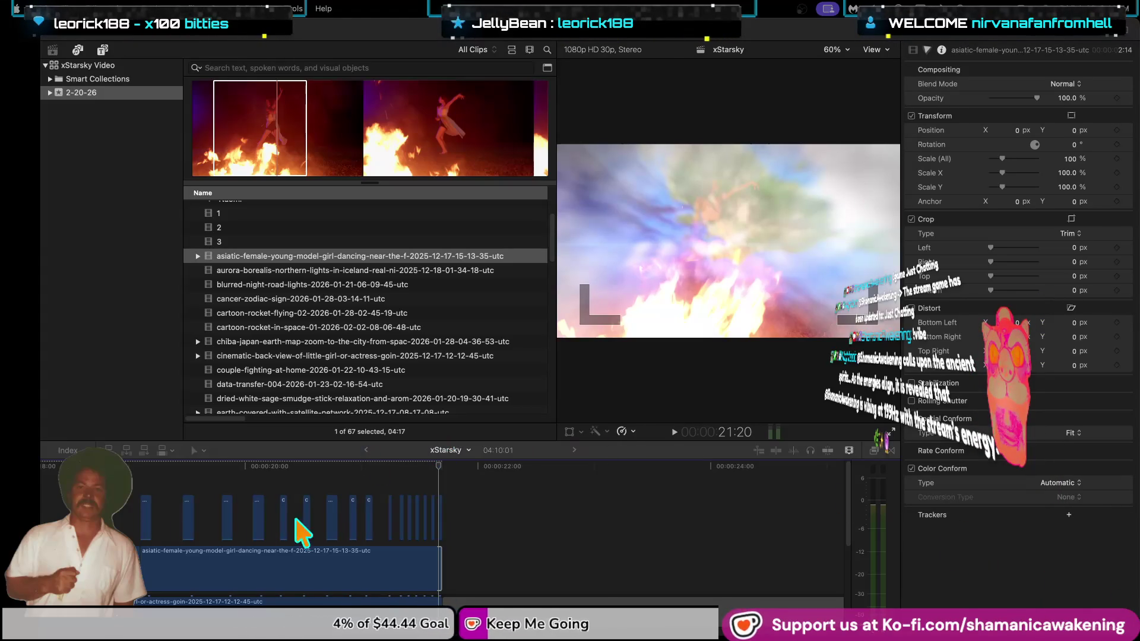
Zoom in and blade the asiatic-female dancing clip at its first three cut points.
left_click(149, 514)
key("super+equal")
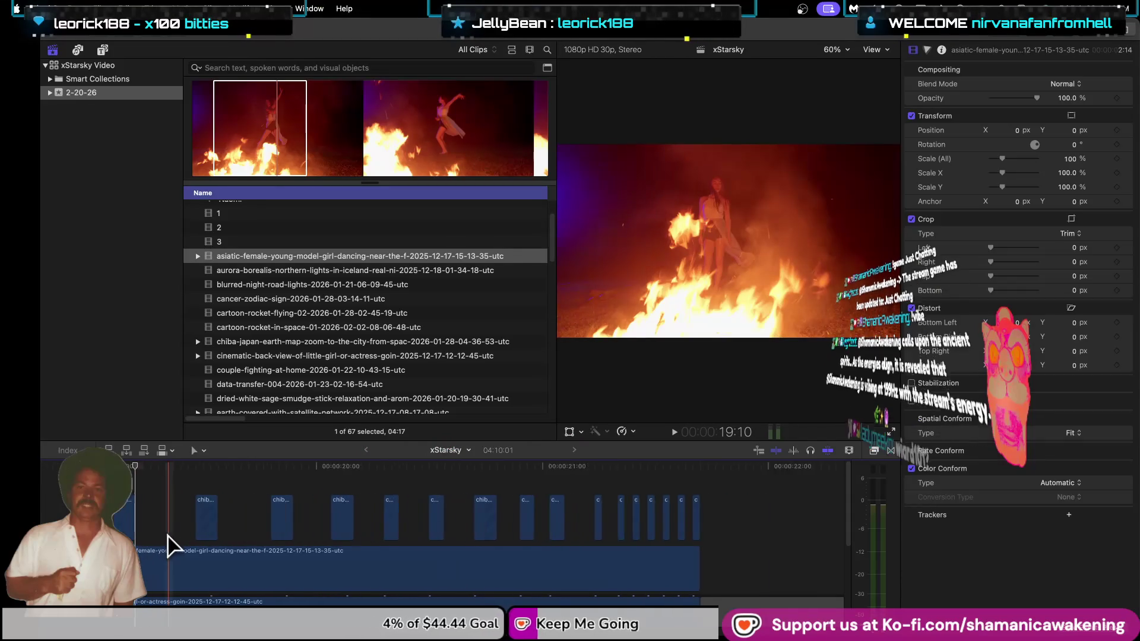
key("super+equal")
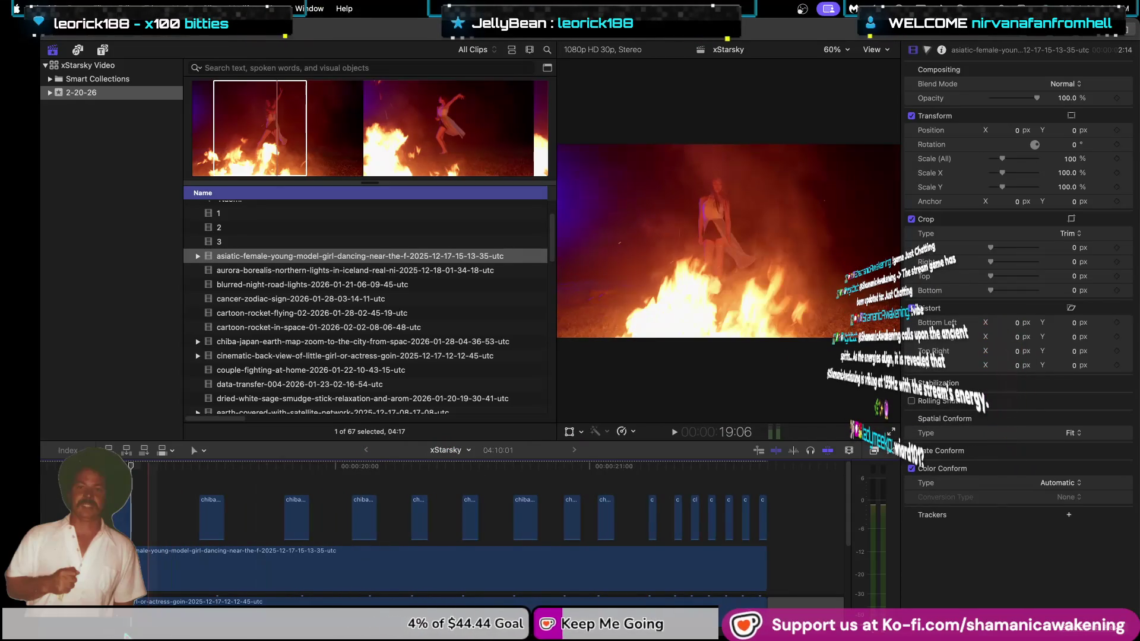
scroll(394, 553, "left", 5)
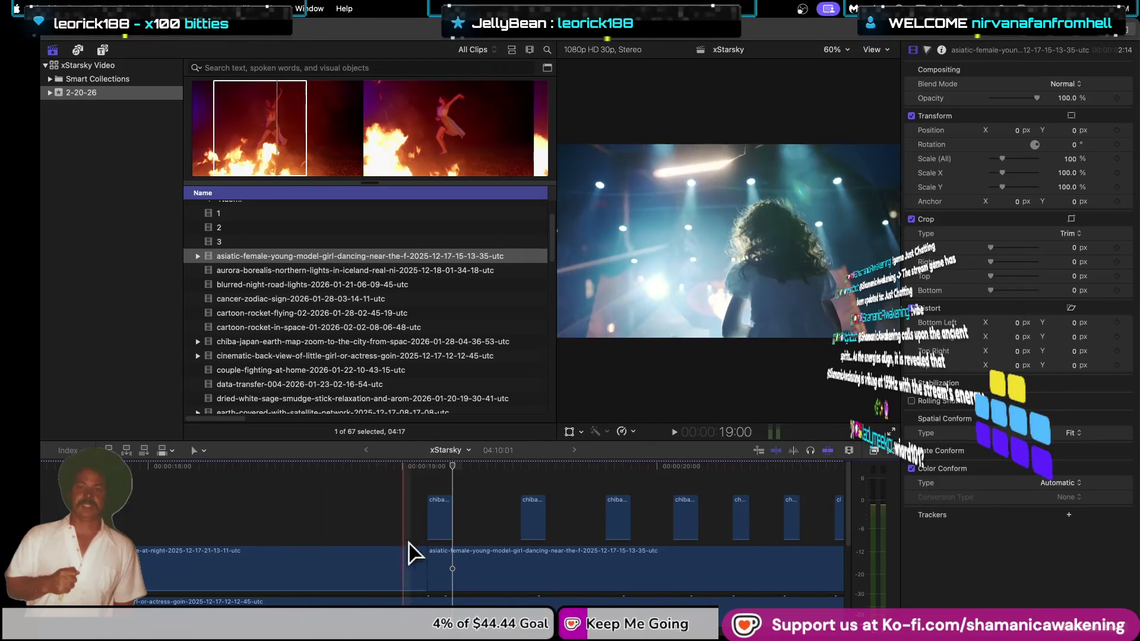
key("b")
left_click(452, 571)
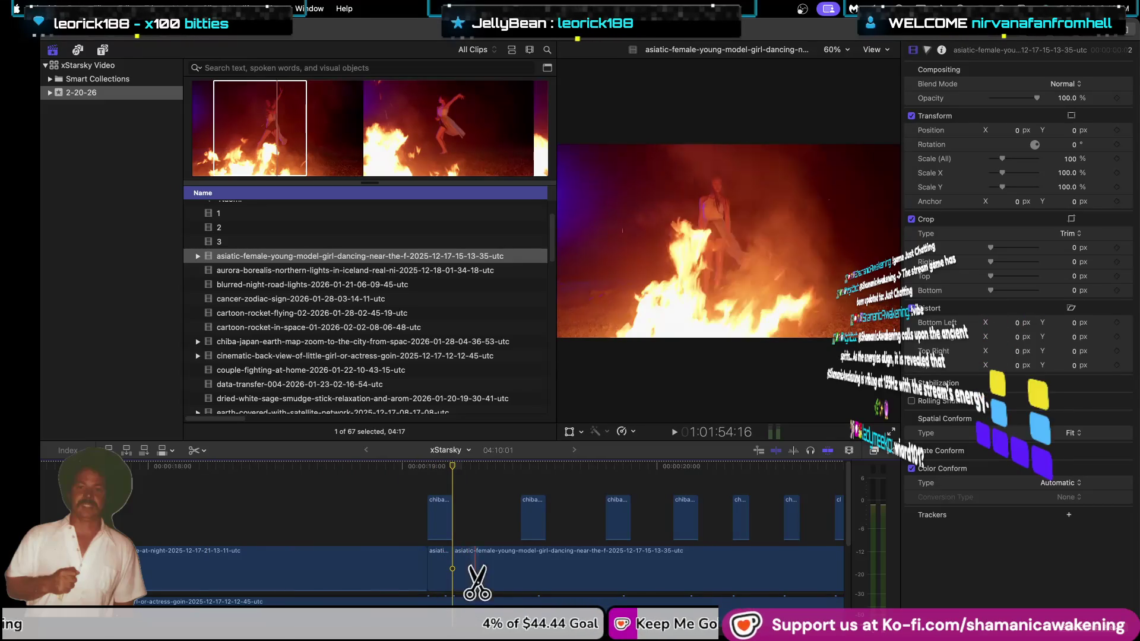
left_click(520, 585)
left_click(545, 585)
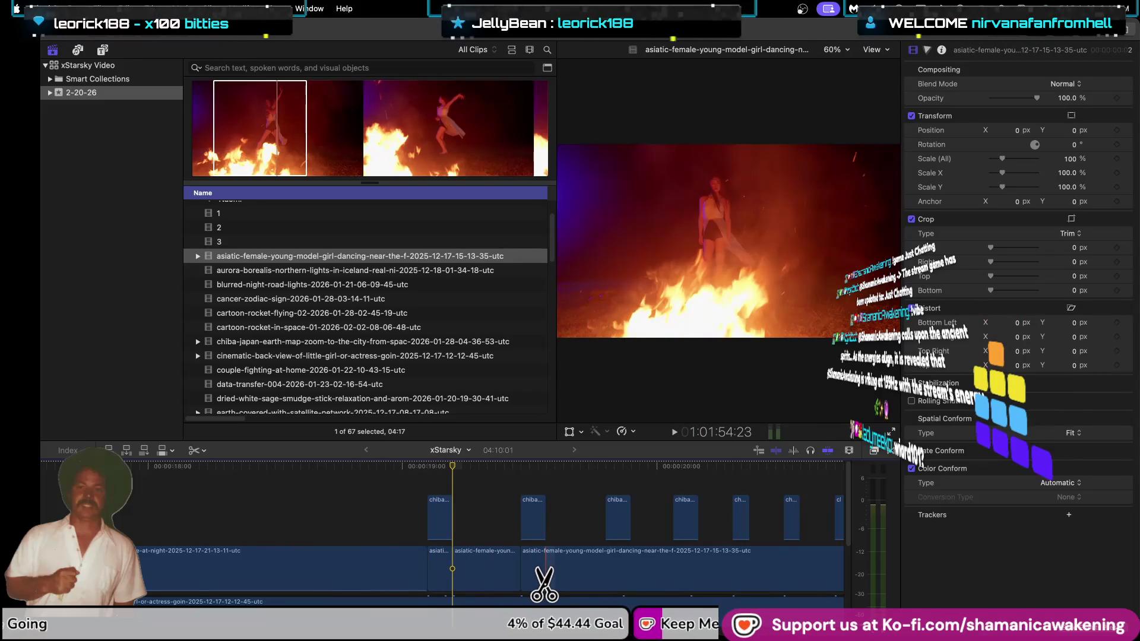
Cut several more short pieces from the dancing clip, then exit full screen.
left_click(605, 585)
left_click(632, 585)
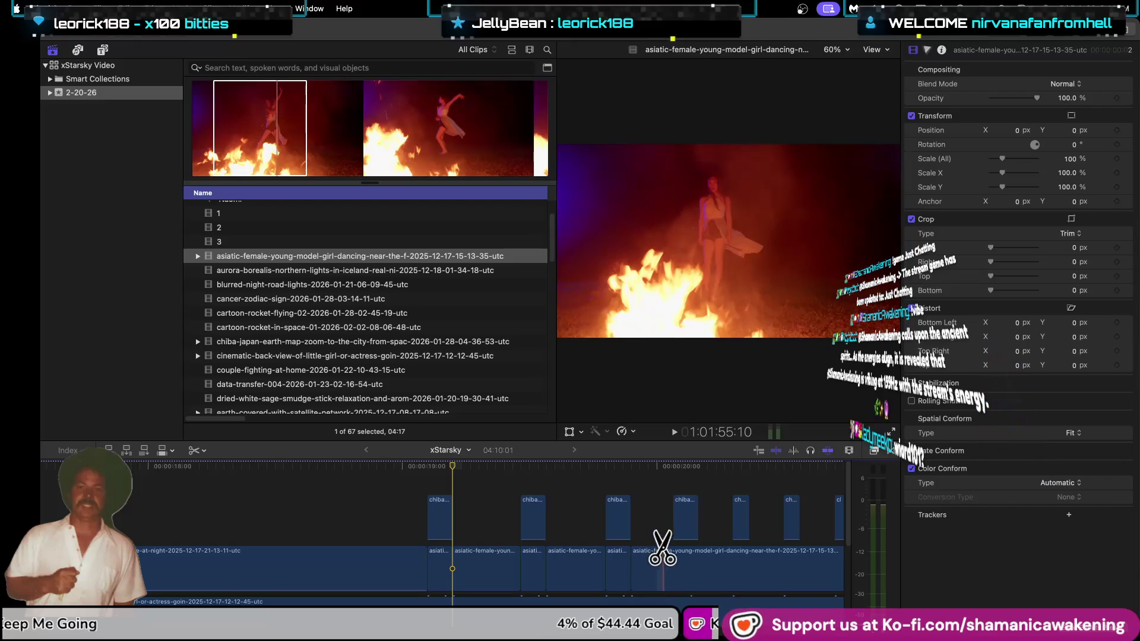
left_click(631, 571)
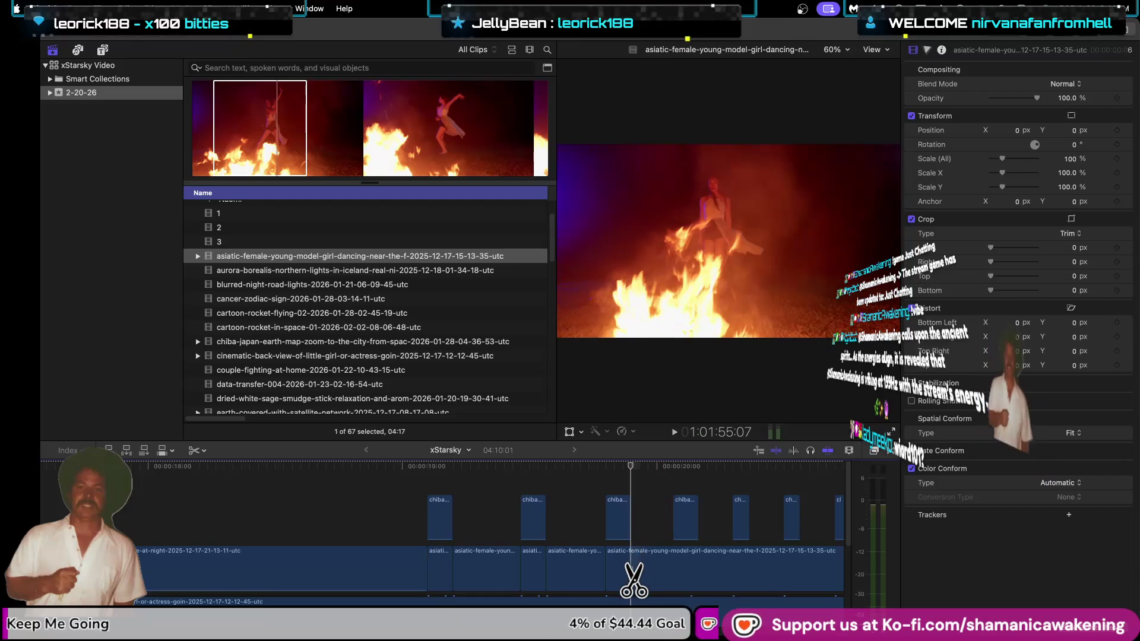
left_click(673, 585)
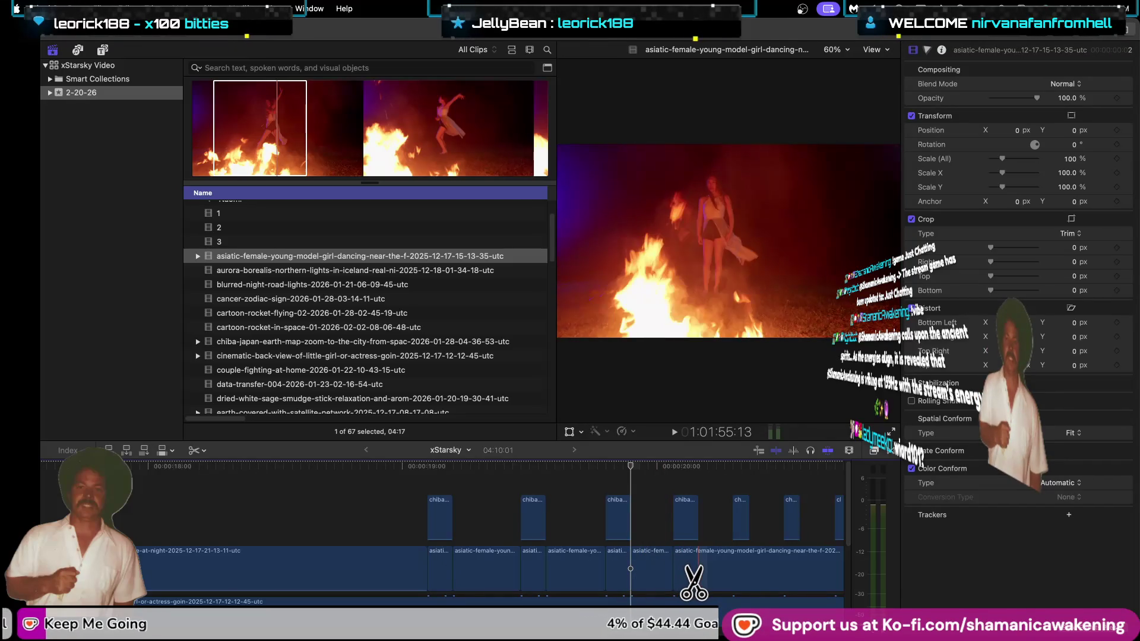
left_click(699, 585)
left_click(734, 570)
left_click(750, 570)
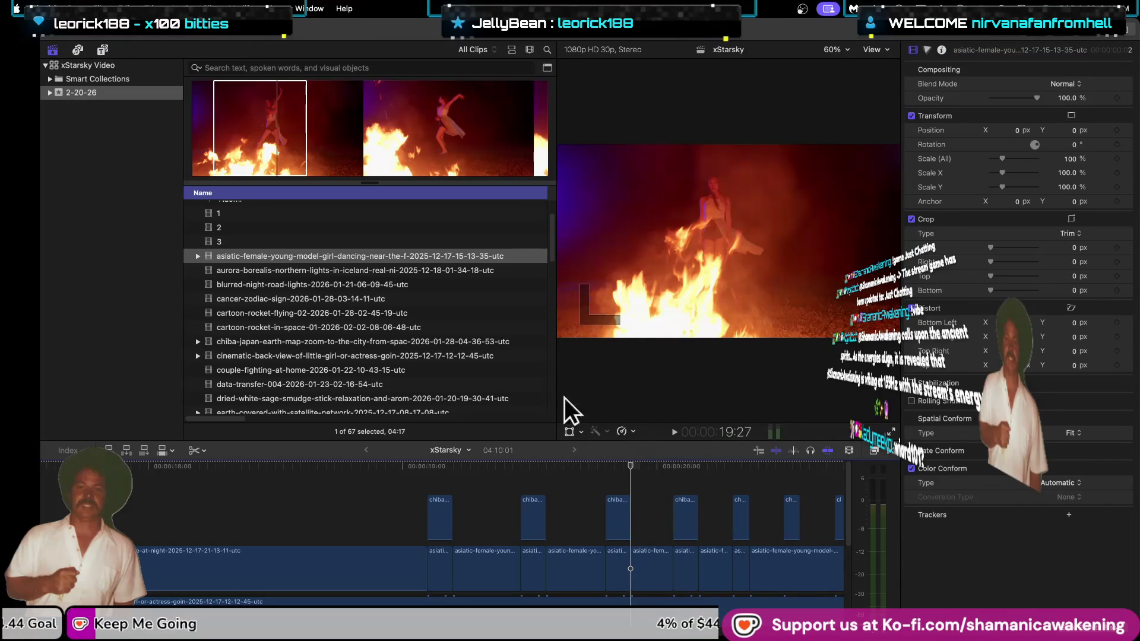
key("ctrl+super+f")
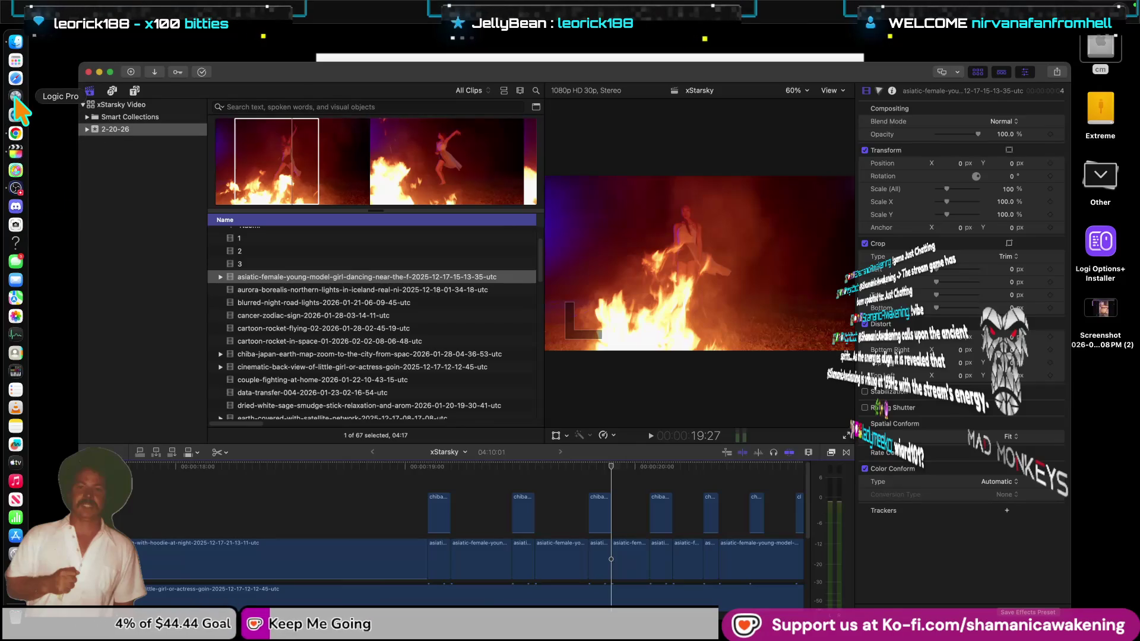
Open 2.logicx from LOGIC 24 › Munro › New Beats 24 › 2 in Logic Pro.
left_click(16, 99)
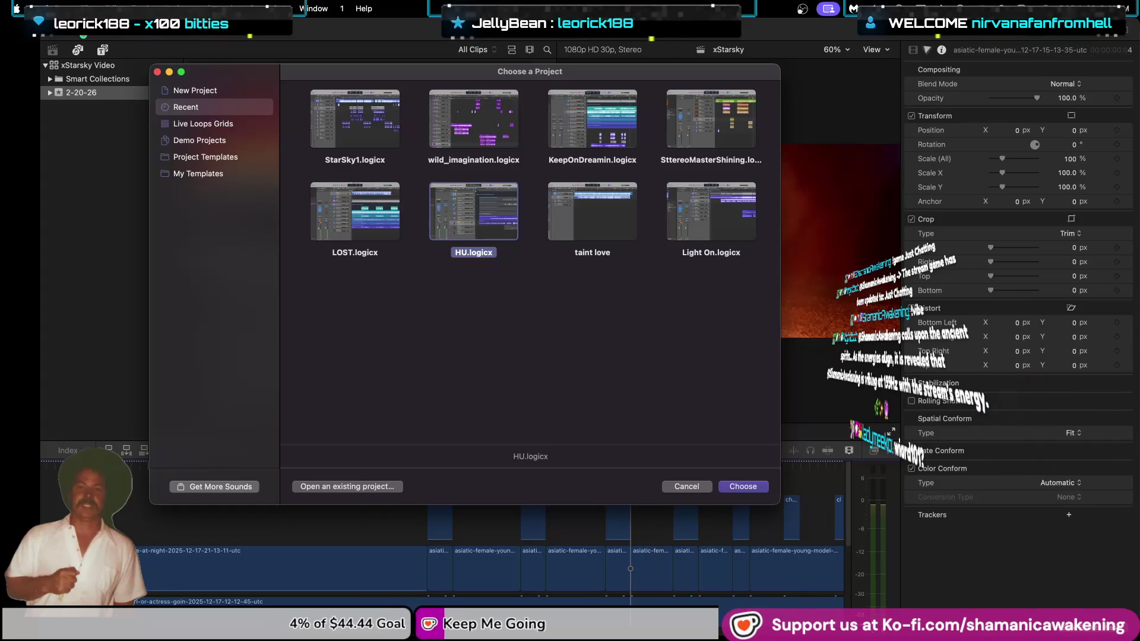
left_click(45, 8)
mouse_move(168, 71)
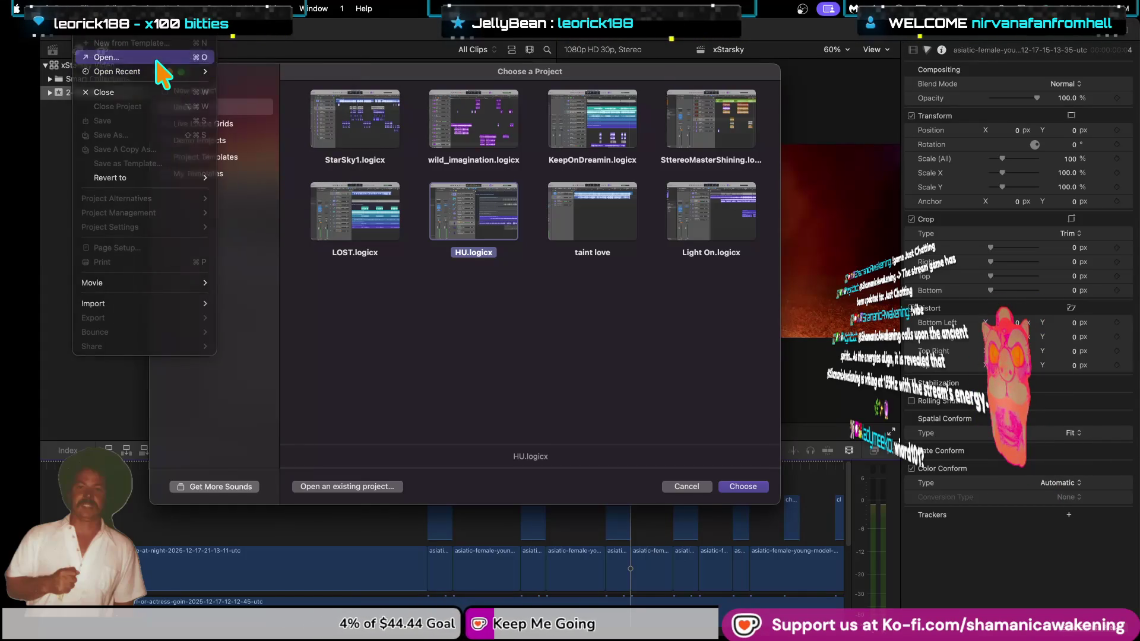
left_click(241, 144)
key("super+o")
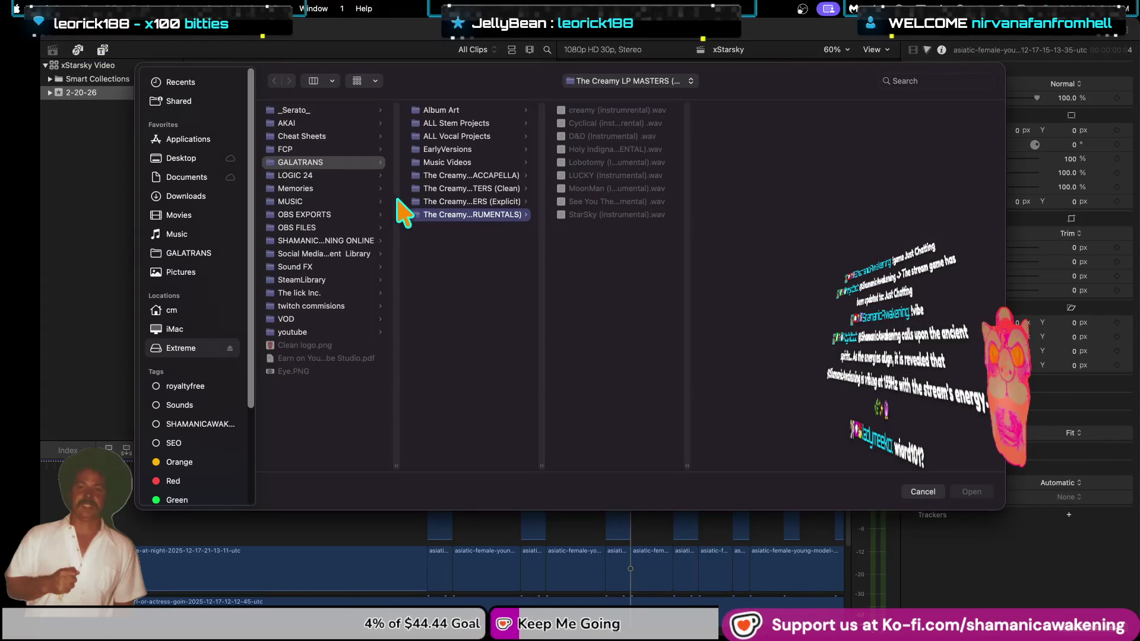
left_click(297, 175)
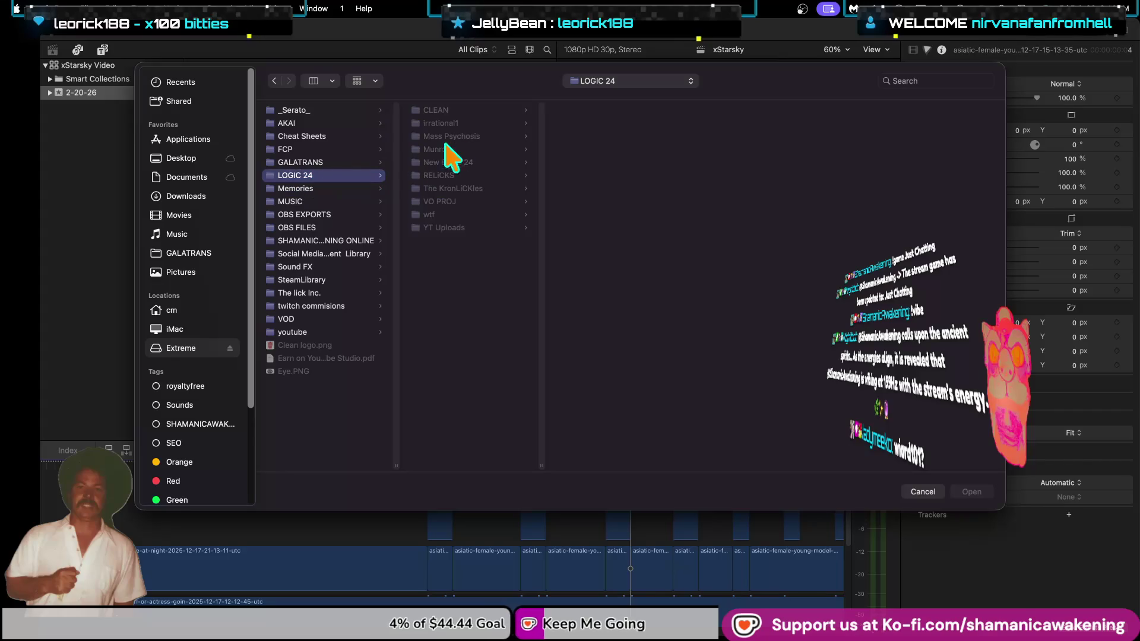
left_click(481, 150)
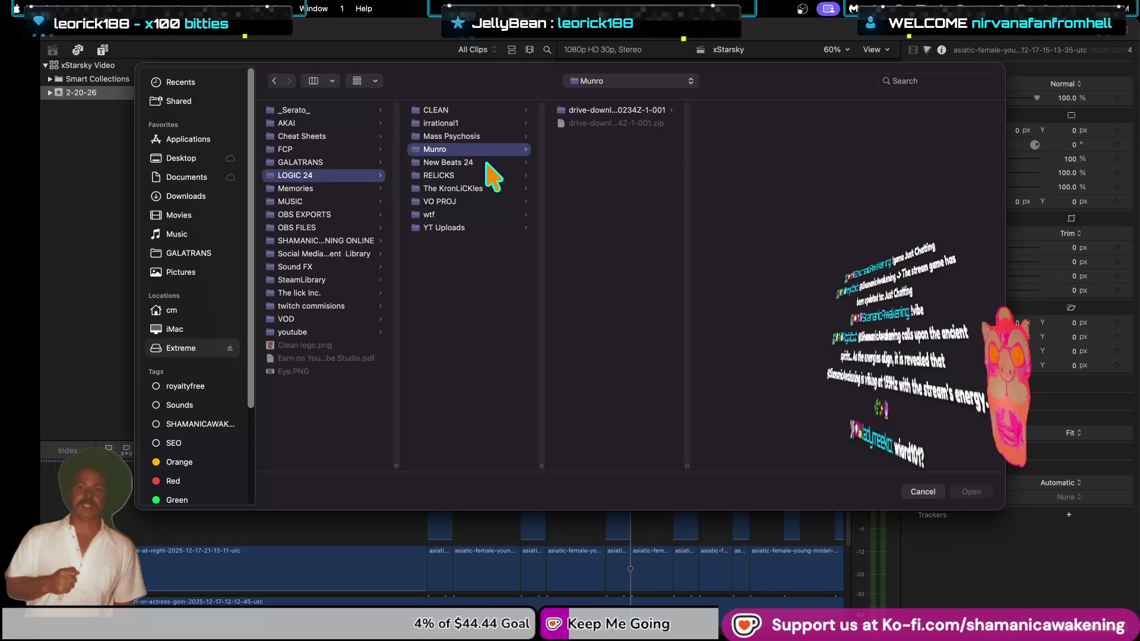
left_click(488, 165)
left_click(588, 111)
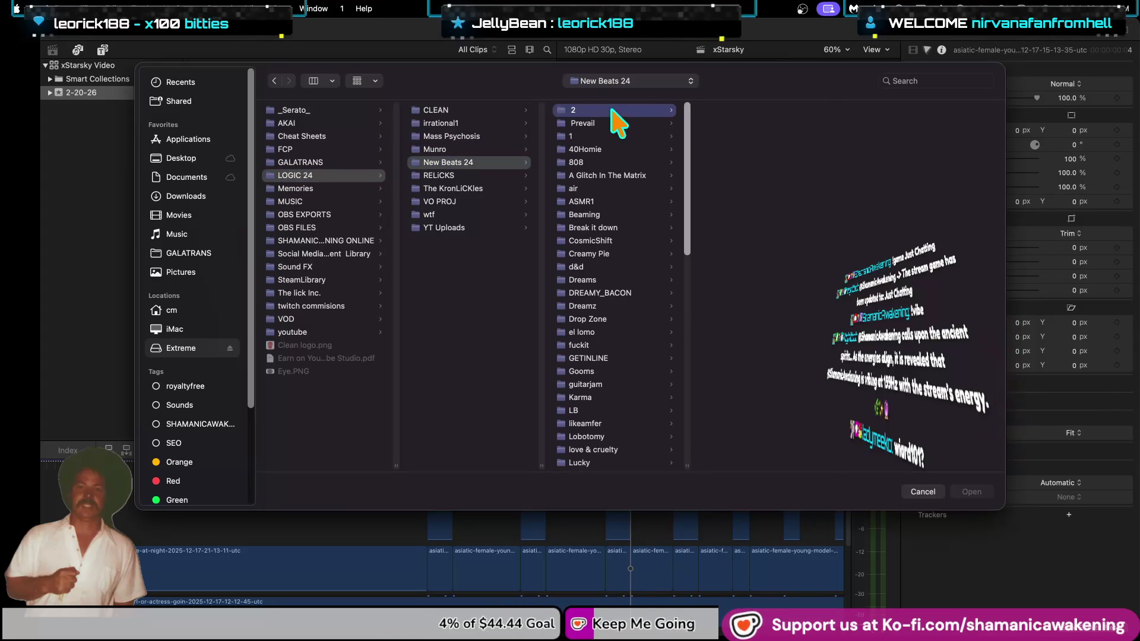
left_click(765, 177)
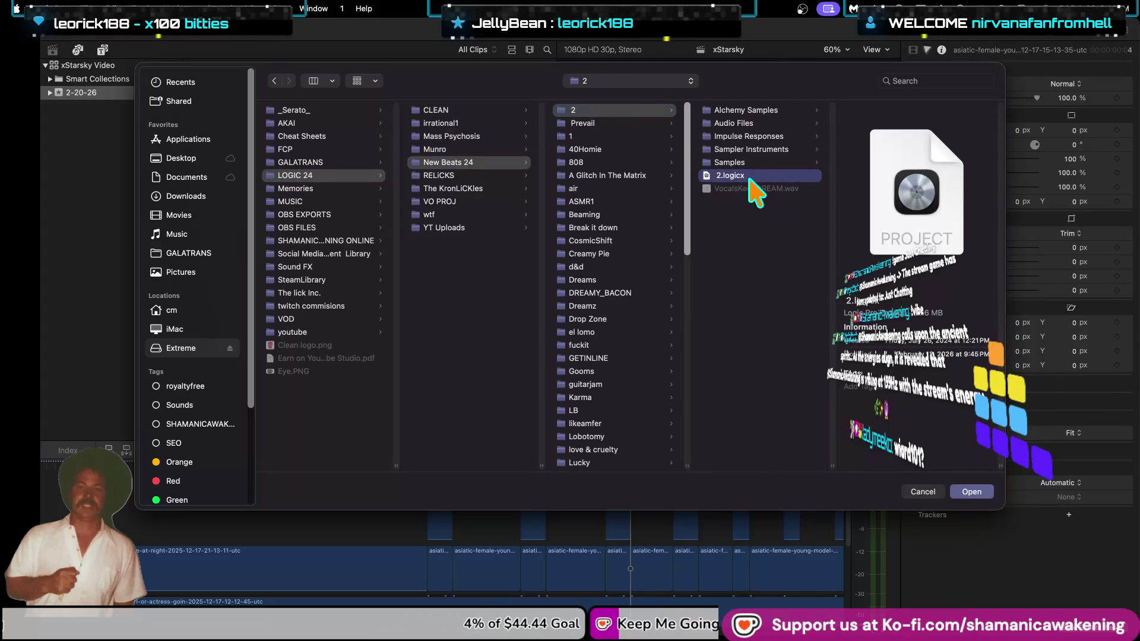
double_click(763, 179)
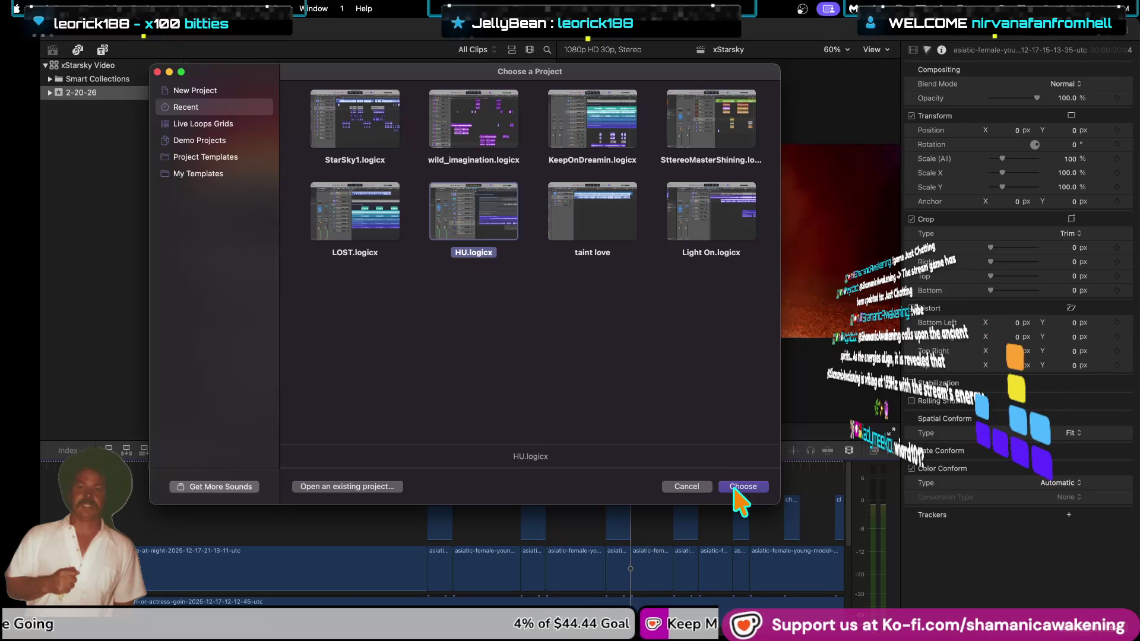
Open the HU project from recents, skipping all missing audio files.
left_click(724, 490)
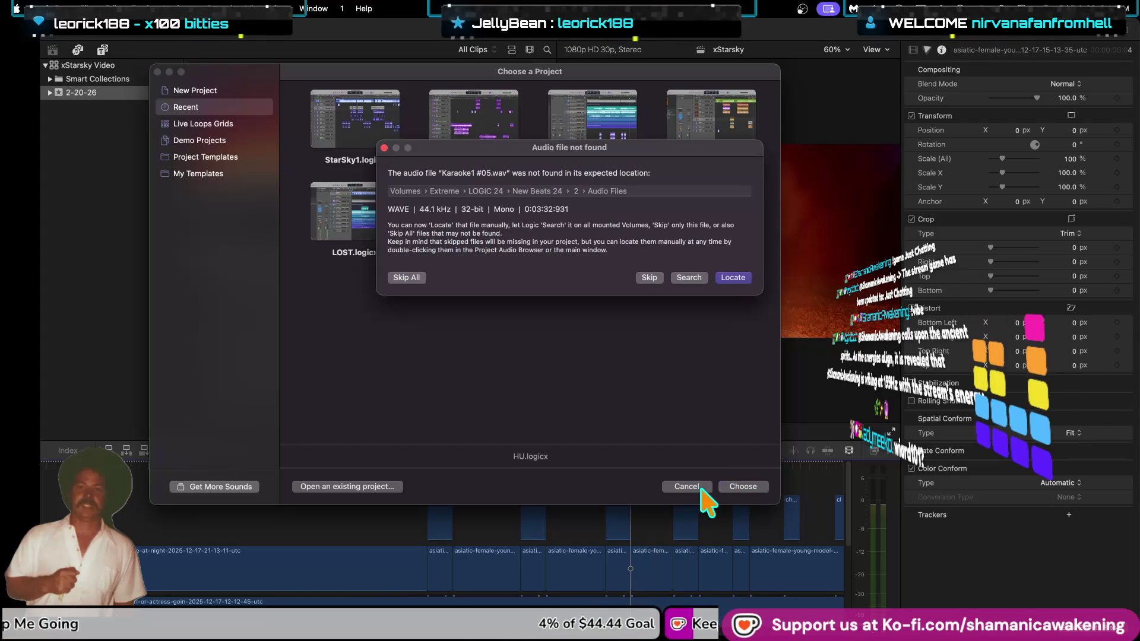
left_click(418, 276)
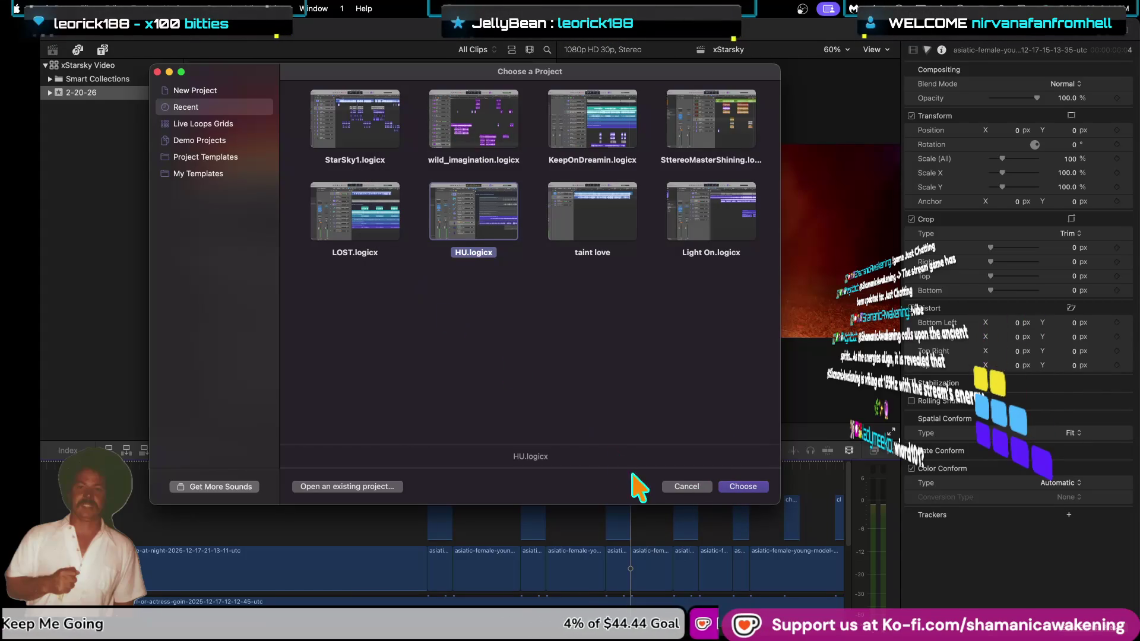
left_click(695, 486)
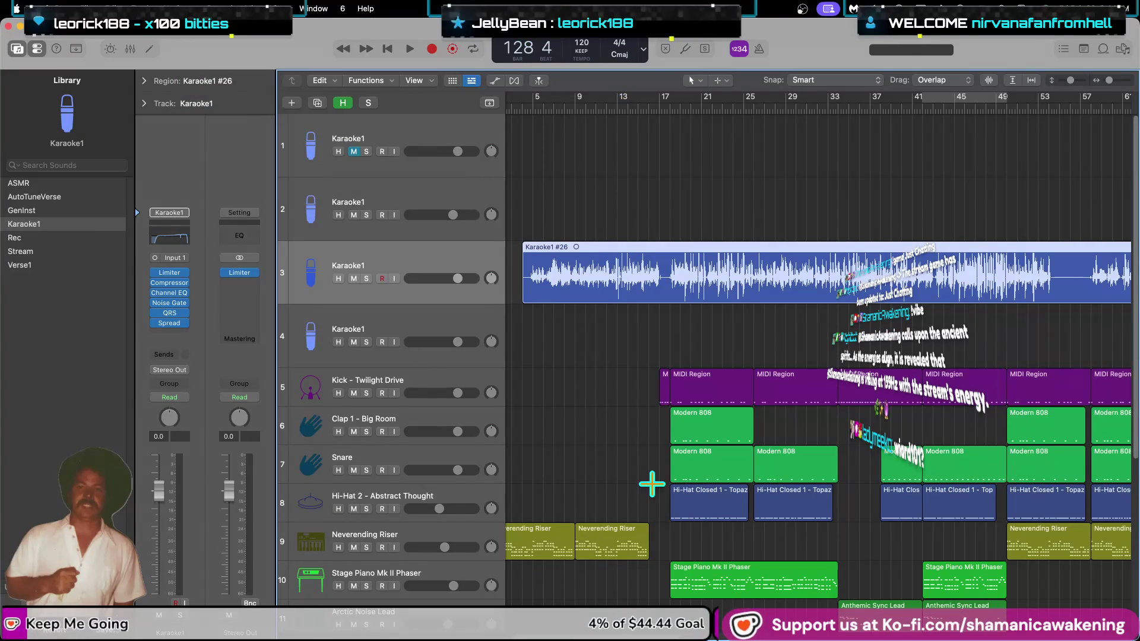
Bring the Logic project back full screen and mute the third Karaoke1 track.
key("super+Tab")
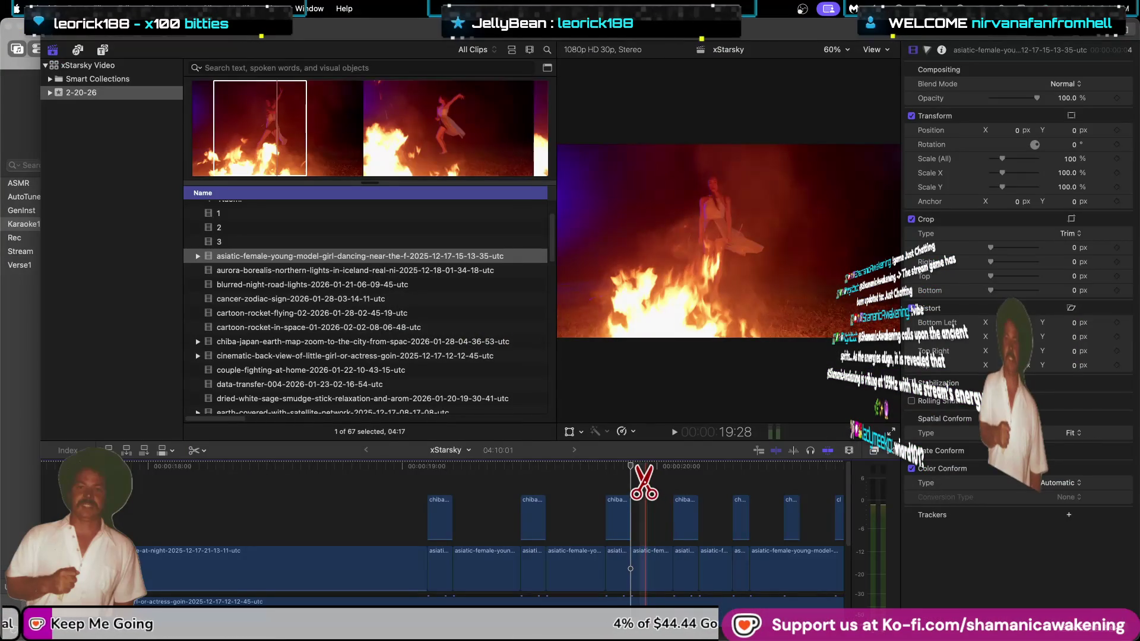
key("ctrl+Up")
left_click(692, 300)
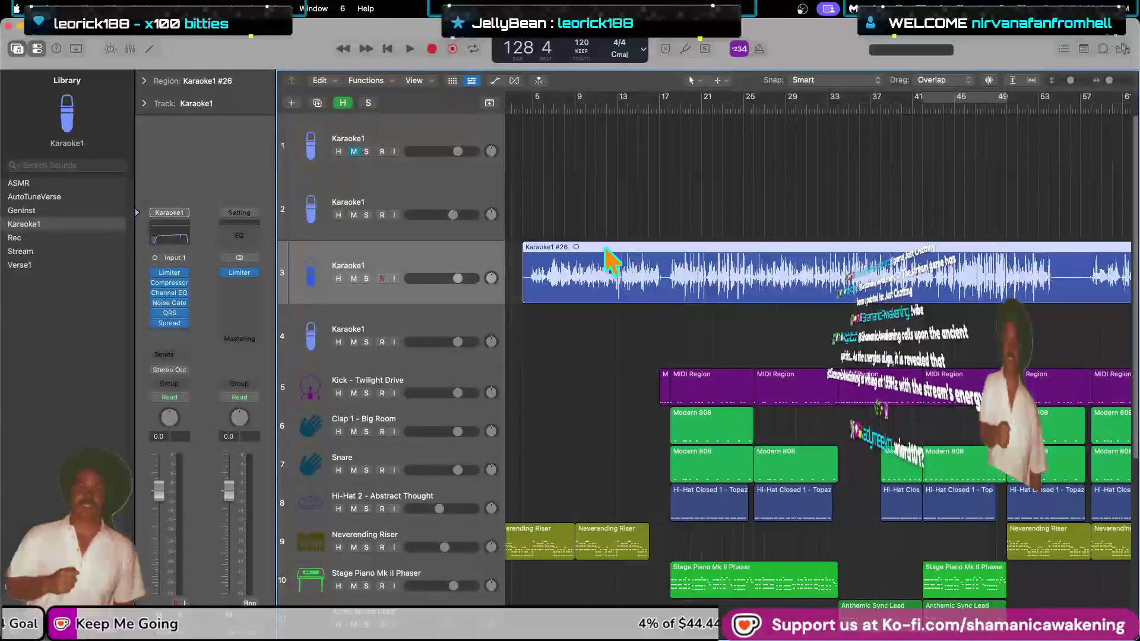
left_click(352, 279)
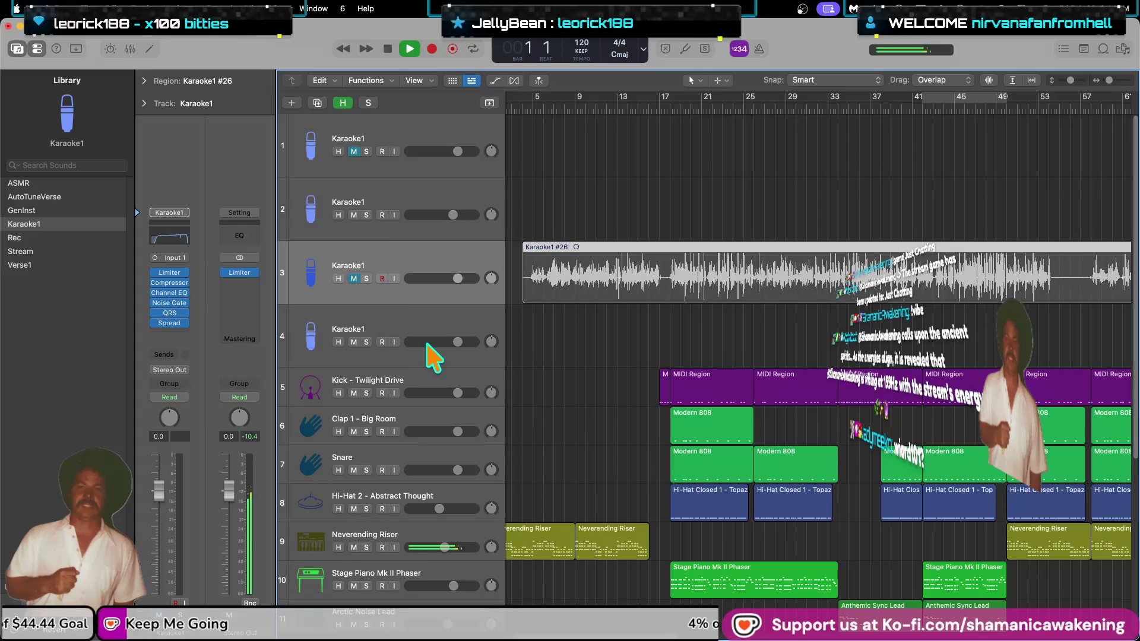
Set a cycle range starting at bar 1 and ending around bar 111.
scroll(593, 392, "down", 3)
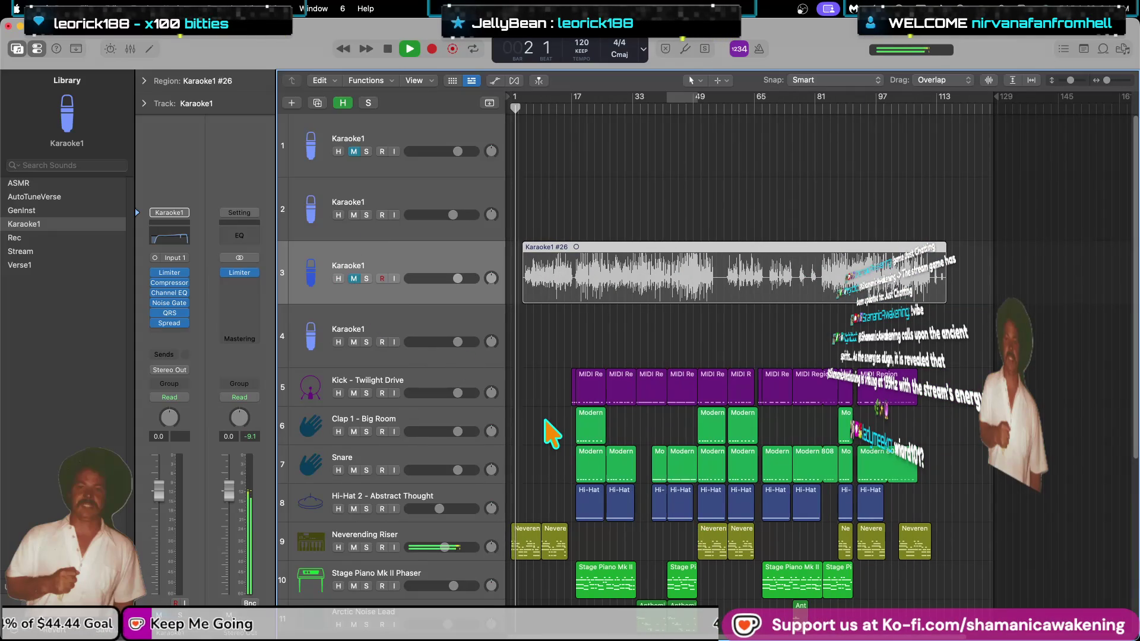
scroll(775, 389, "down", 1)
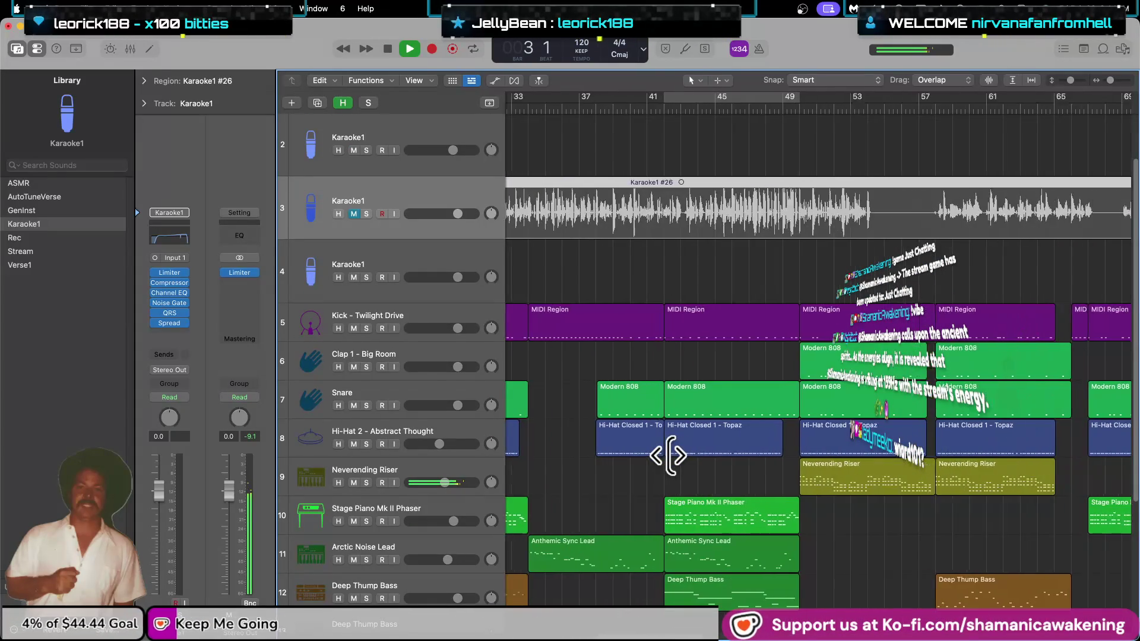
mouse_move(521, 98)
left_mouse_down()
mouse_move(890, 159)
mouse_move(937, 188)
mouse_move(935, 99)
left_mouse_up()
scroll(974, 350, "down", 2)
scroll(974, 350, "up", 5)
scroll(974, 350, "down", 2)
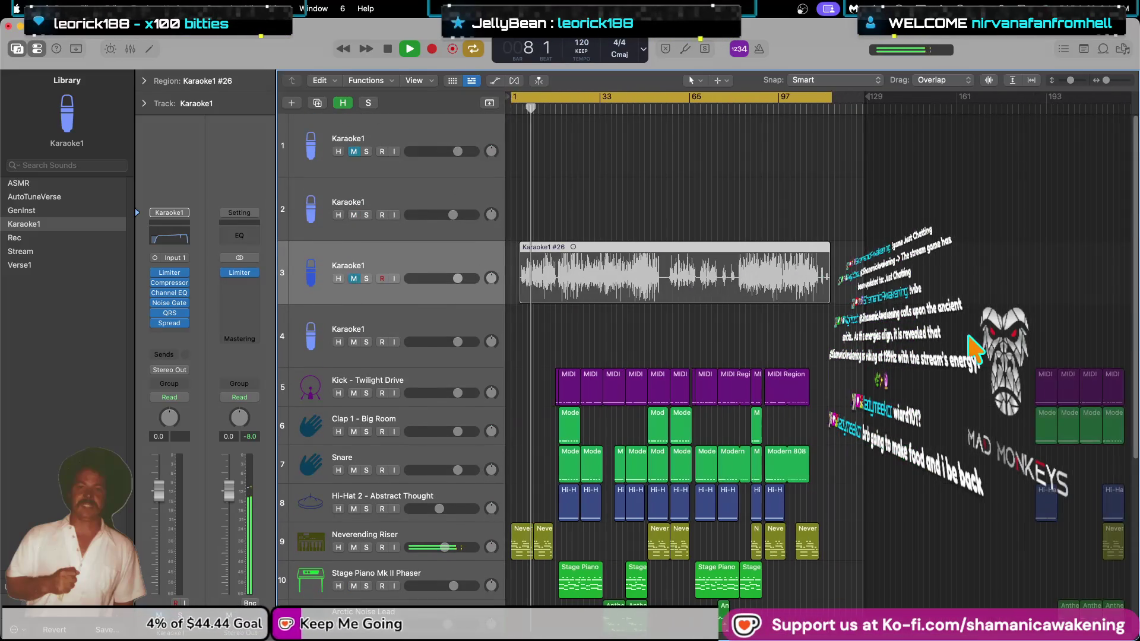
scroll(805, 273, "up", 3)
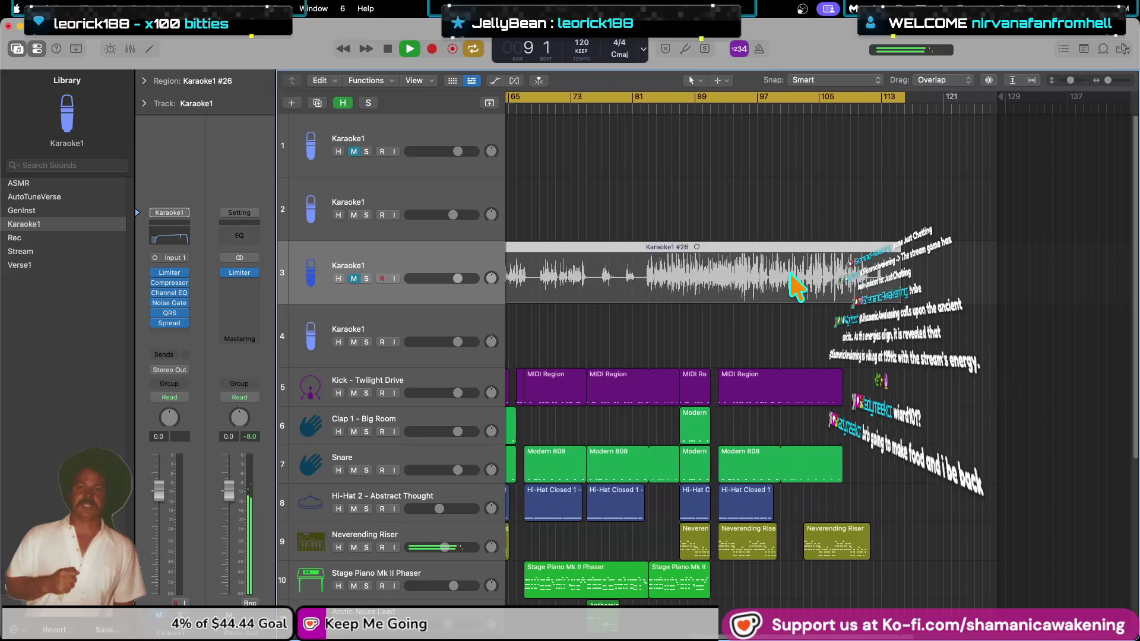
left_click_drag(919, 101, 879, 123)
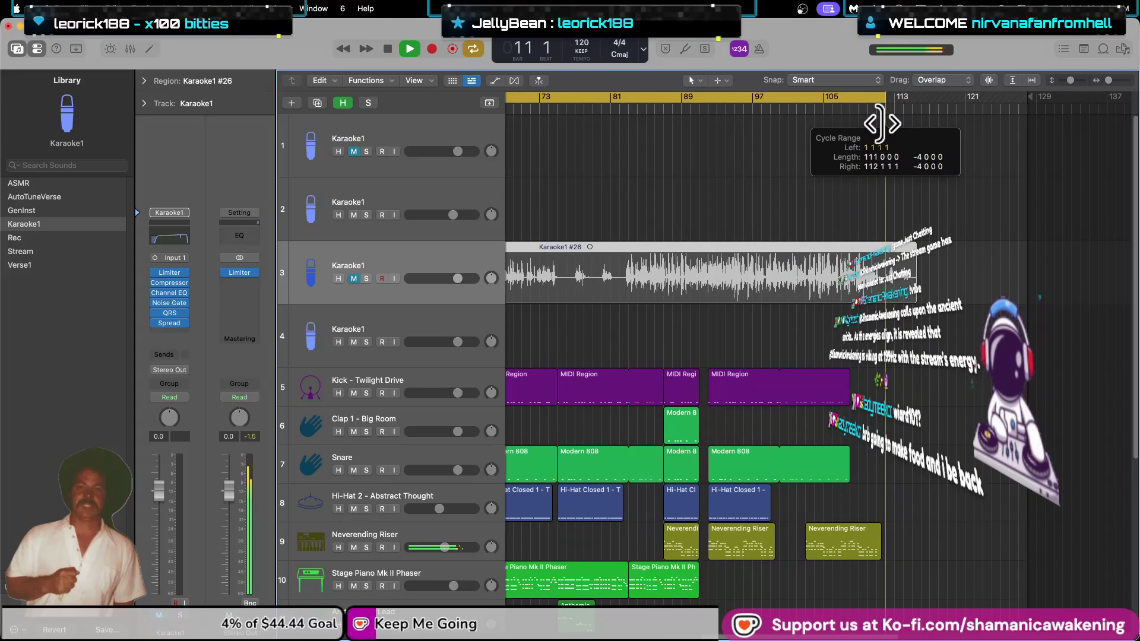
Lower the Hi-Hat 2 track volume to -9.4 dB.
scroll(917, 282, "up", 4)
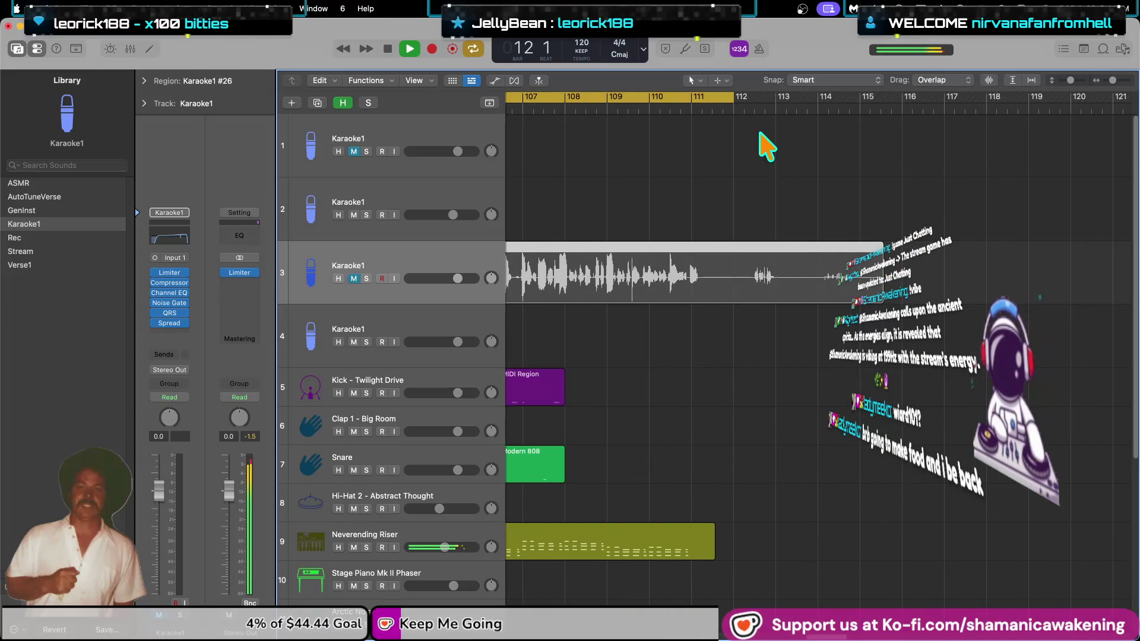
scroll(677, 395, "down", 5)
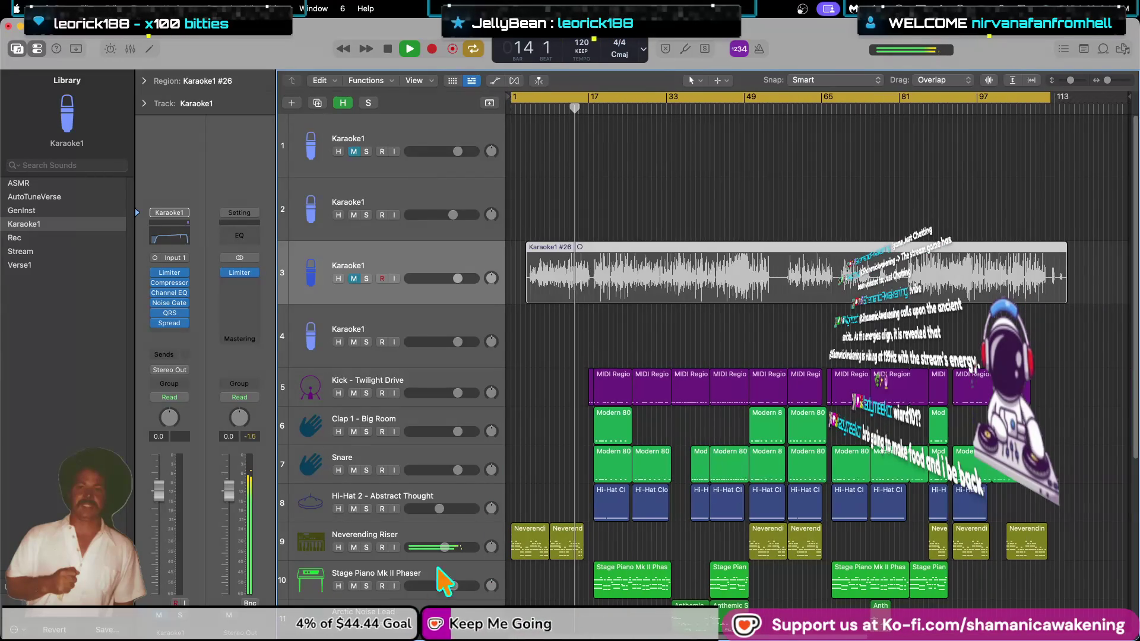
scroll(555, 493, "up", 3)
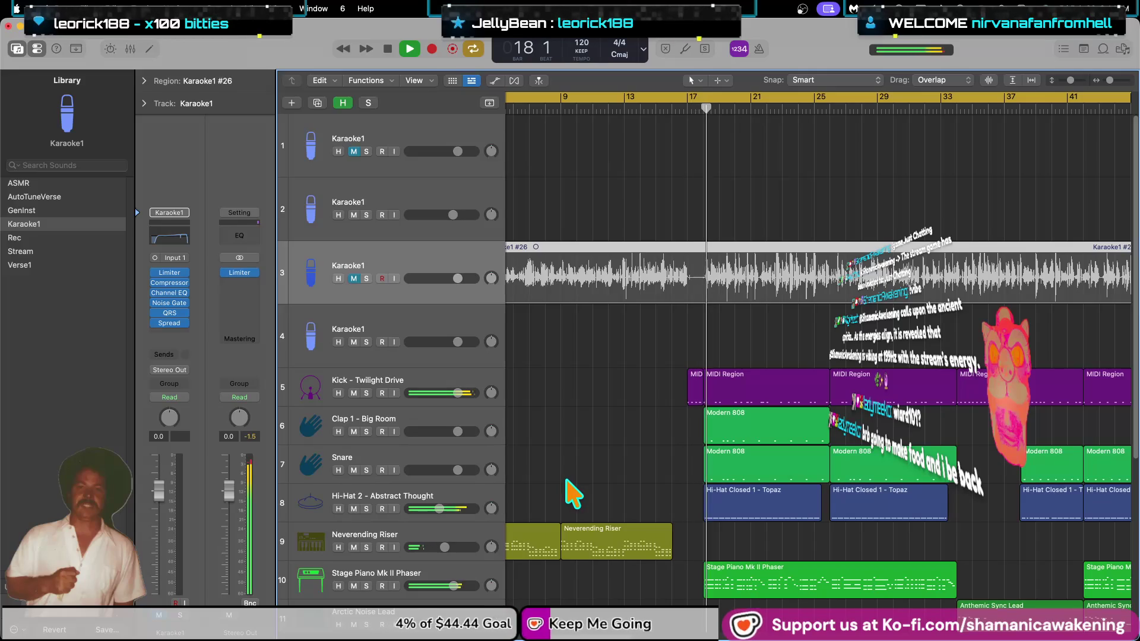
scroll(531, 494, "down", 2)
left_click(440, 448)
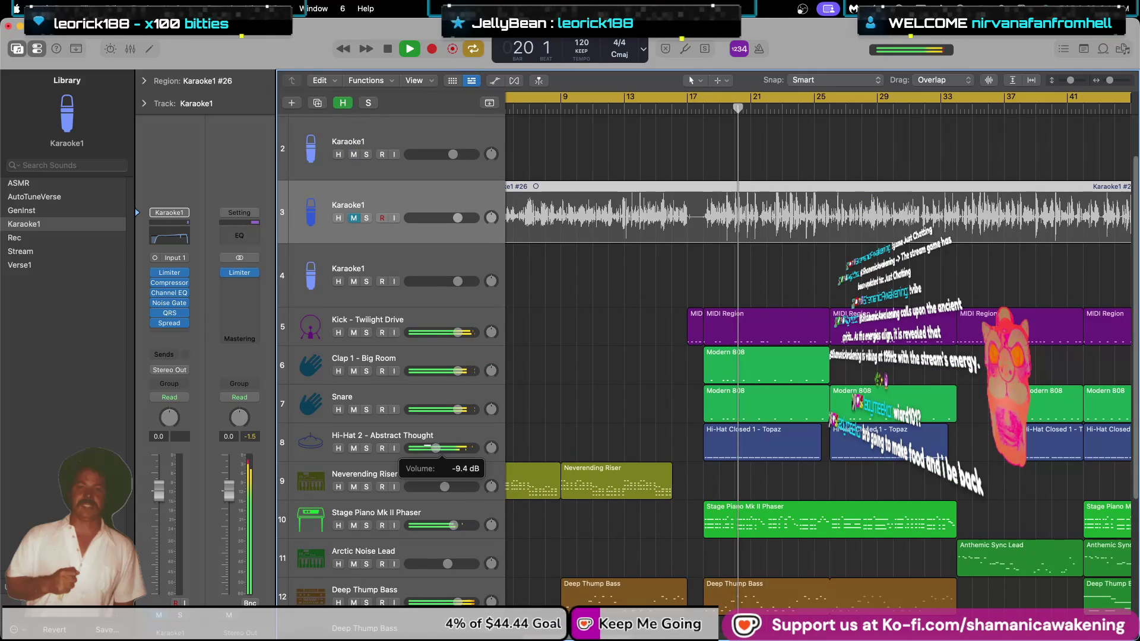
left_click_drag(437, 448, 435, 448)
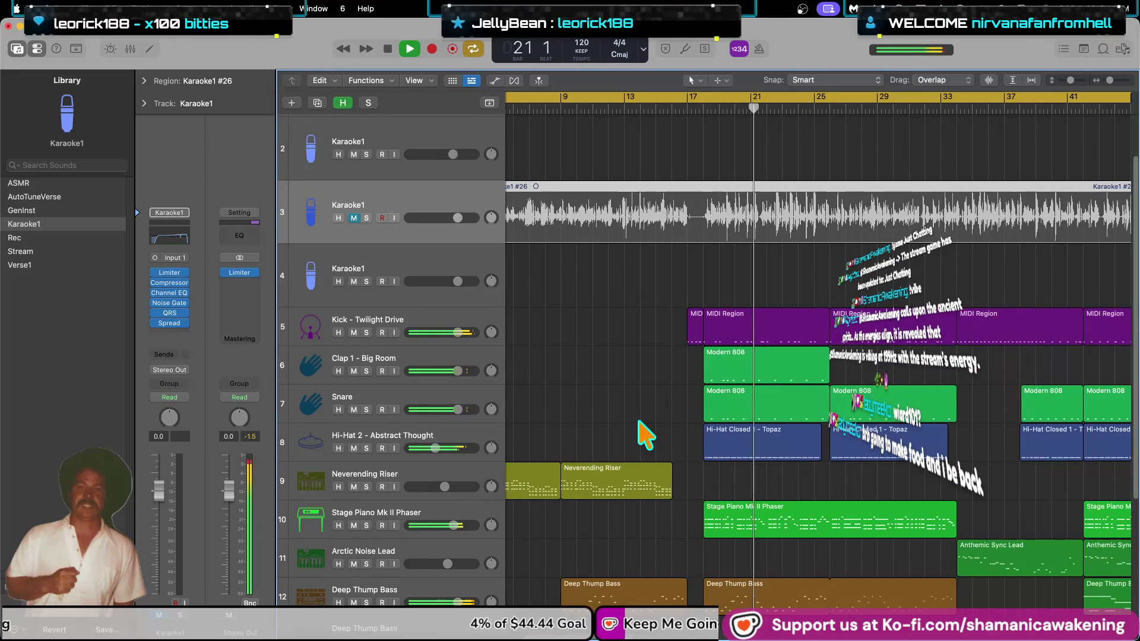
Pull the Stereo Out level down to about -21.5 dB, then switch to the Final Cut Pro space.
key("ctrl+Up")
left_click(408, 453)
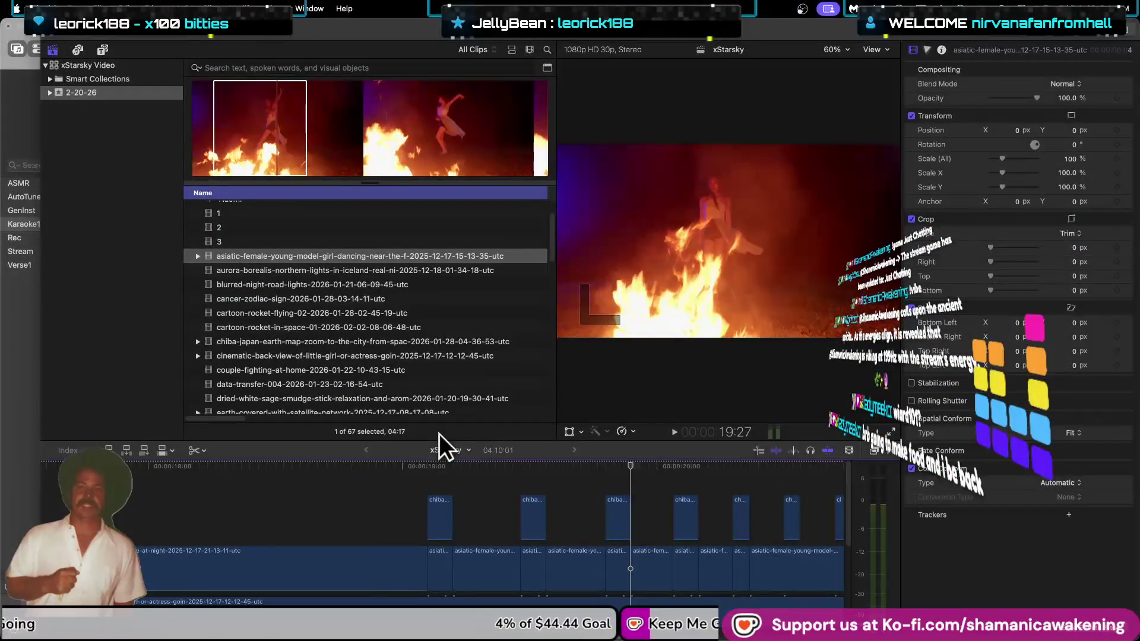
key("ctrl+Up")
left_click(961, 67)
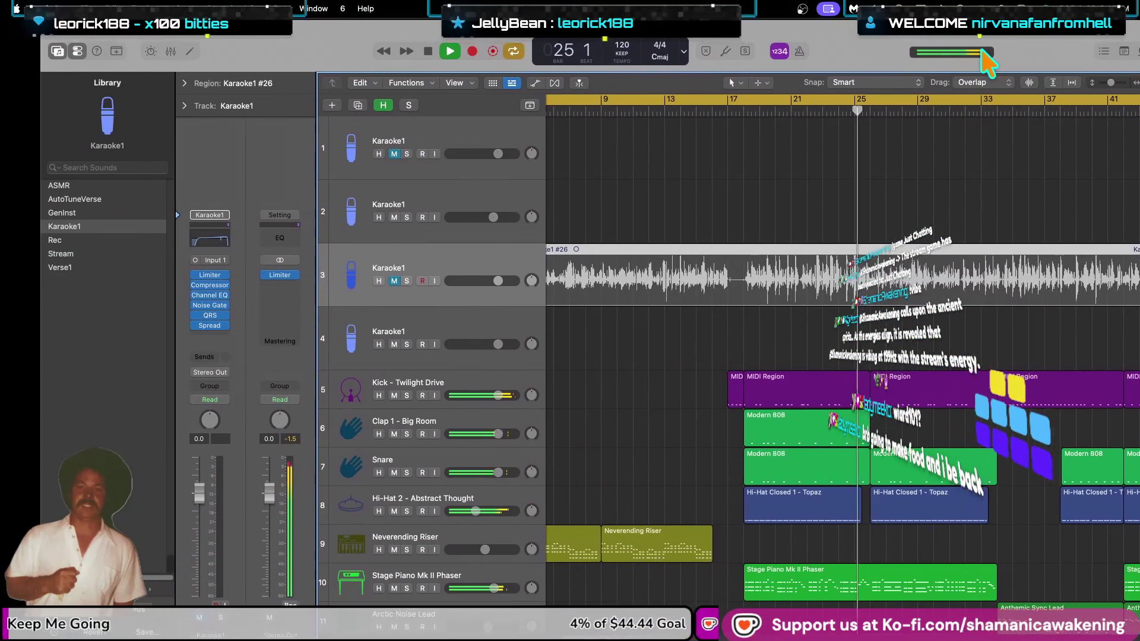
left_click_drag(236, 490, 232, 554)
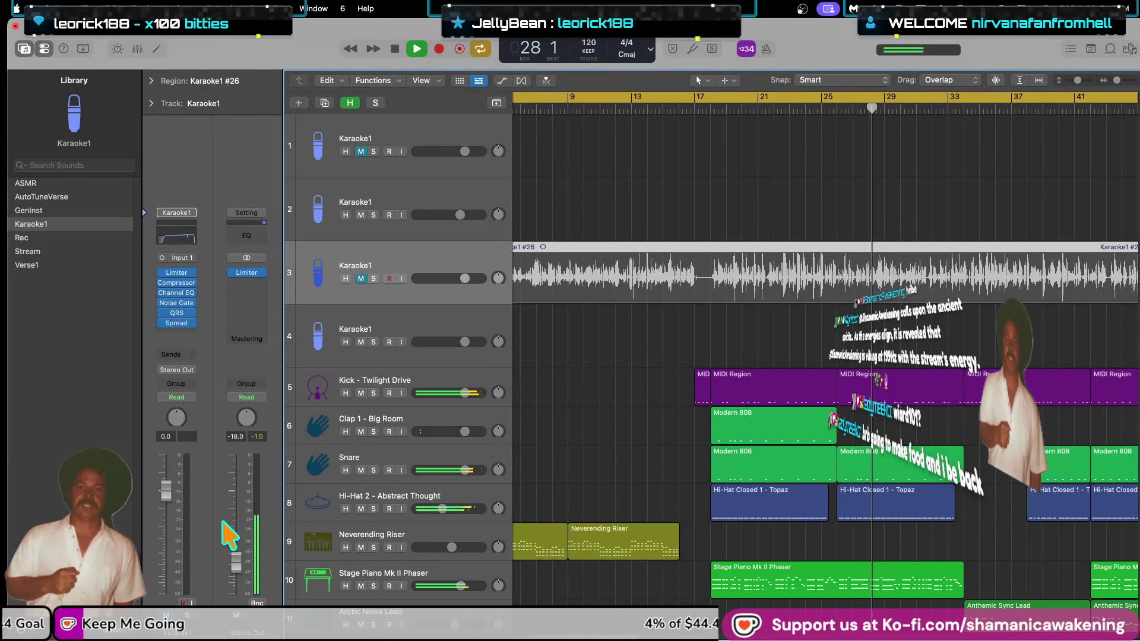
key("ctrl+Left")
key("ctrl+Right")
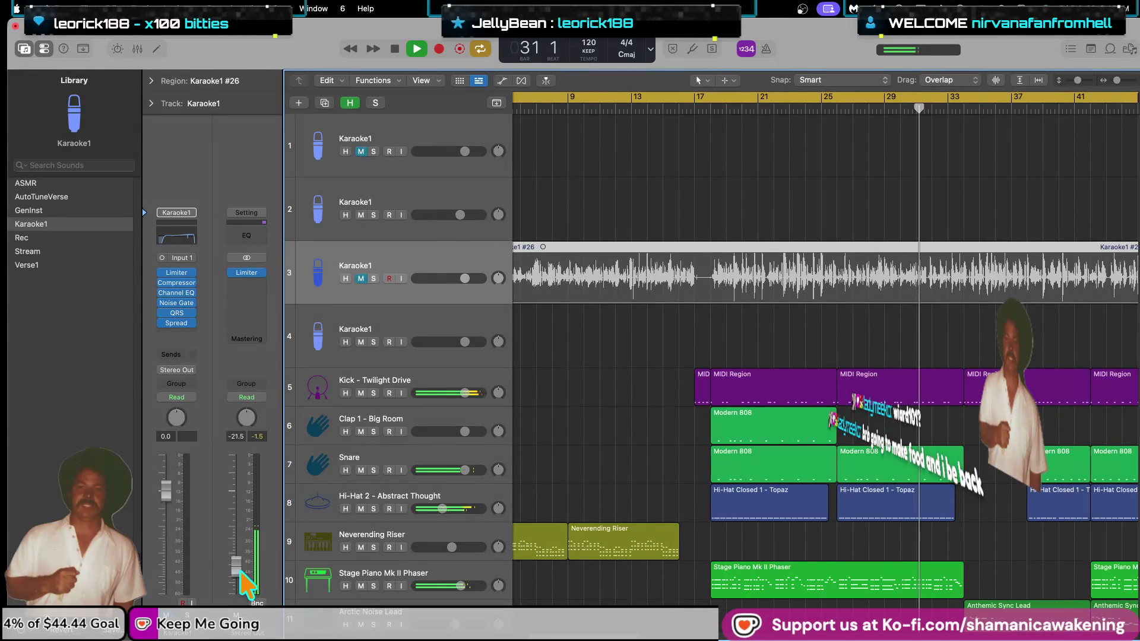
key("ctrl+Left")
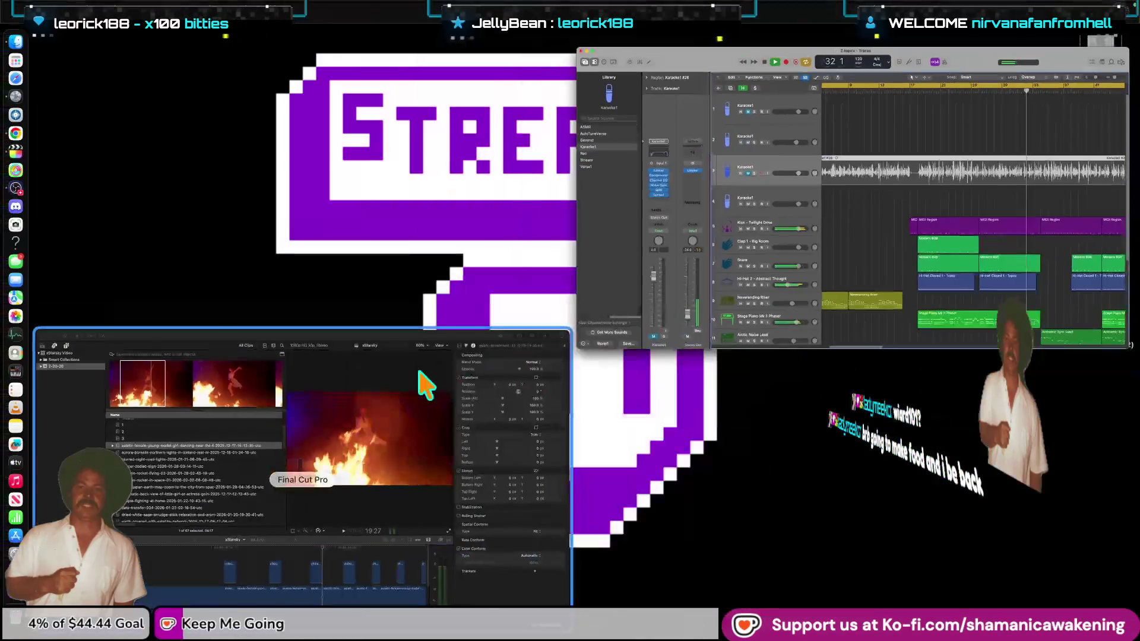
Hide the Inspector and blade the dancing clip twice near a chiba-japan overlay.
key("ctrl+Left")
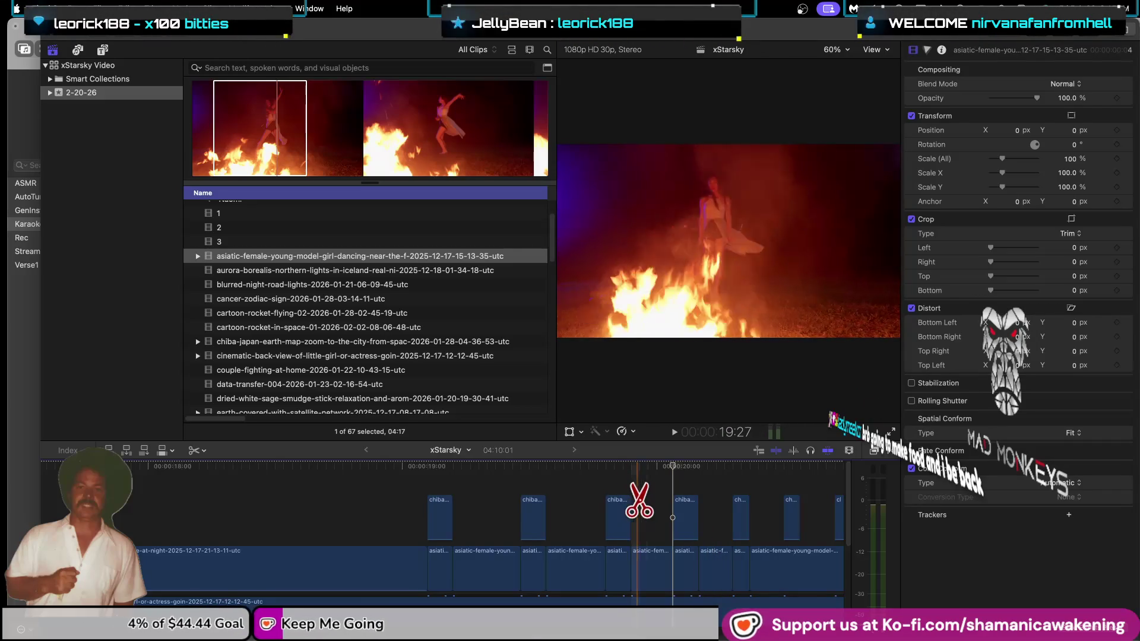
left_click(698, 466)
key("space")
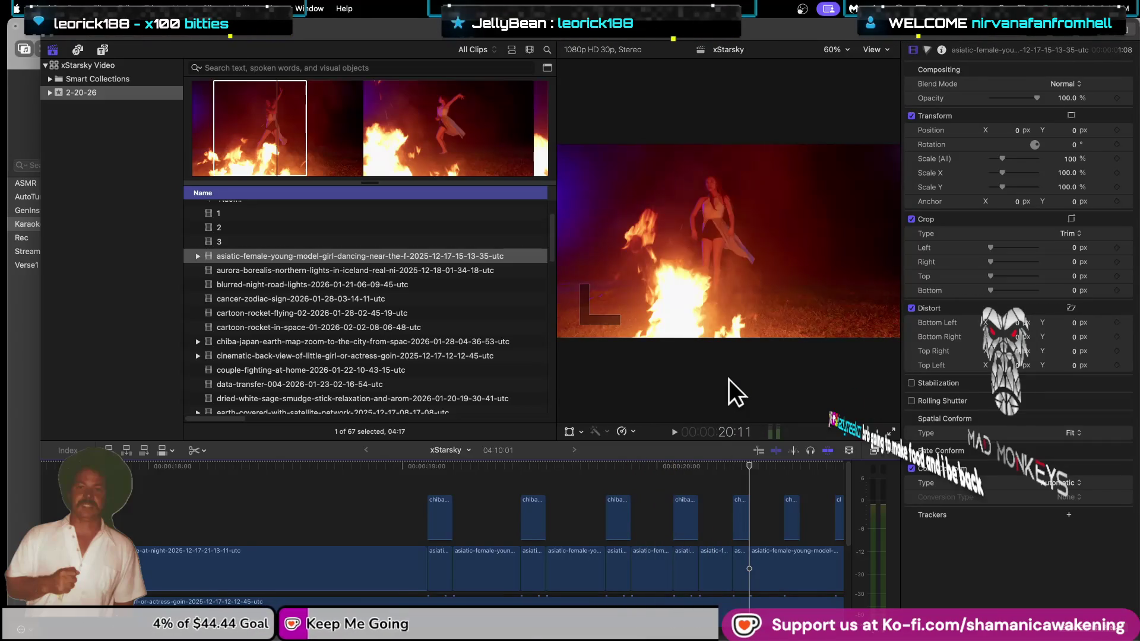
key("super+4")
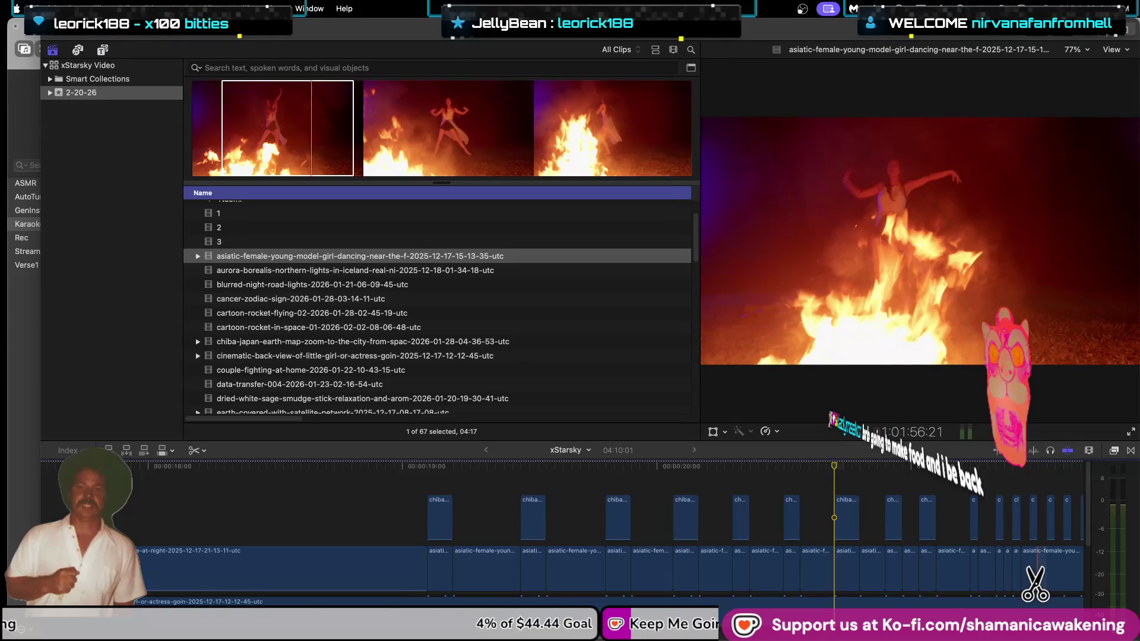
left_click(1037, 569)
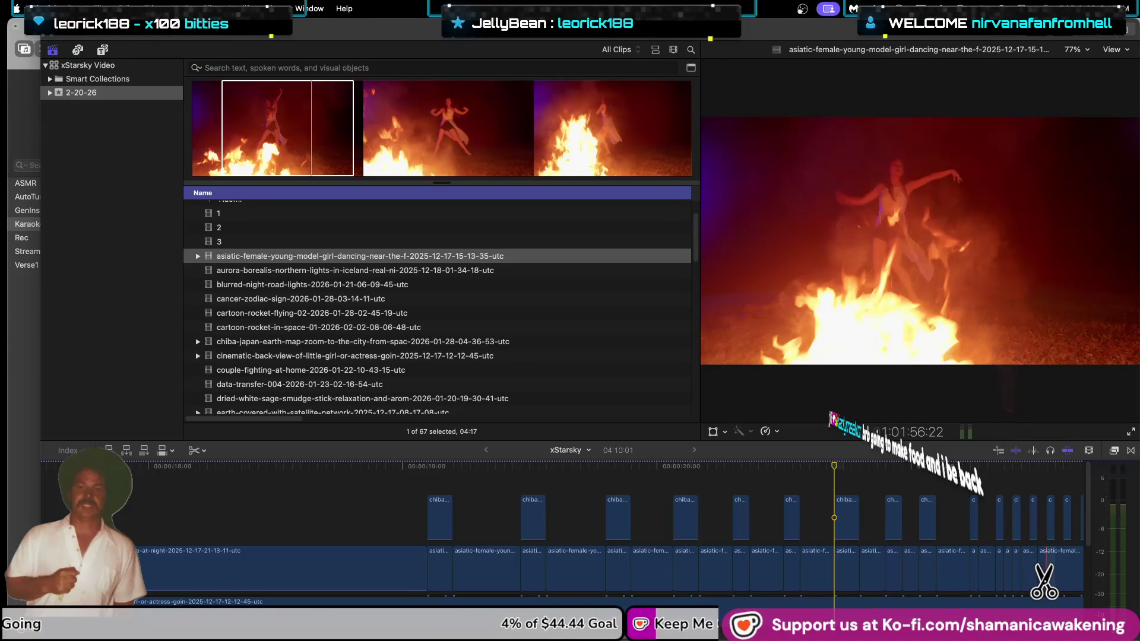
left_click(1046, 570)
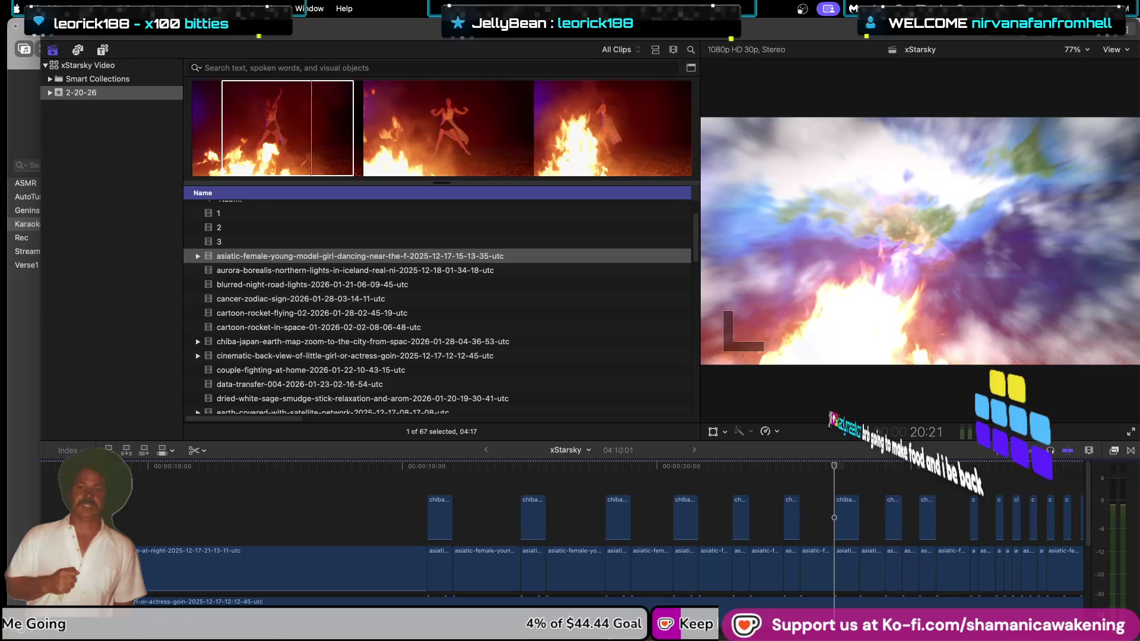
Cut the asiatic-female clip at four more points under the overlays, then return to Select.
key("super+Tab")
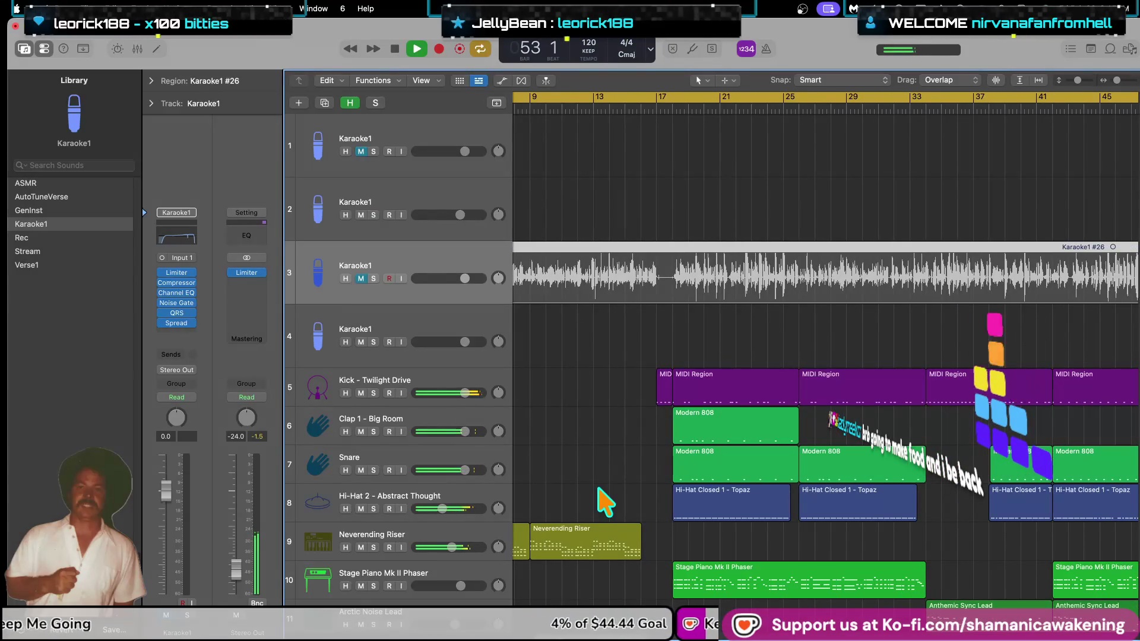
key("ctrl+Up")
left_click(573, 573)
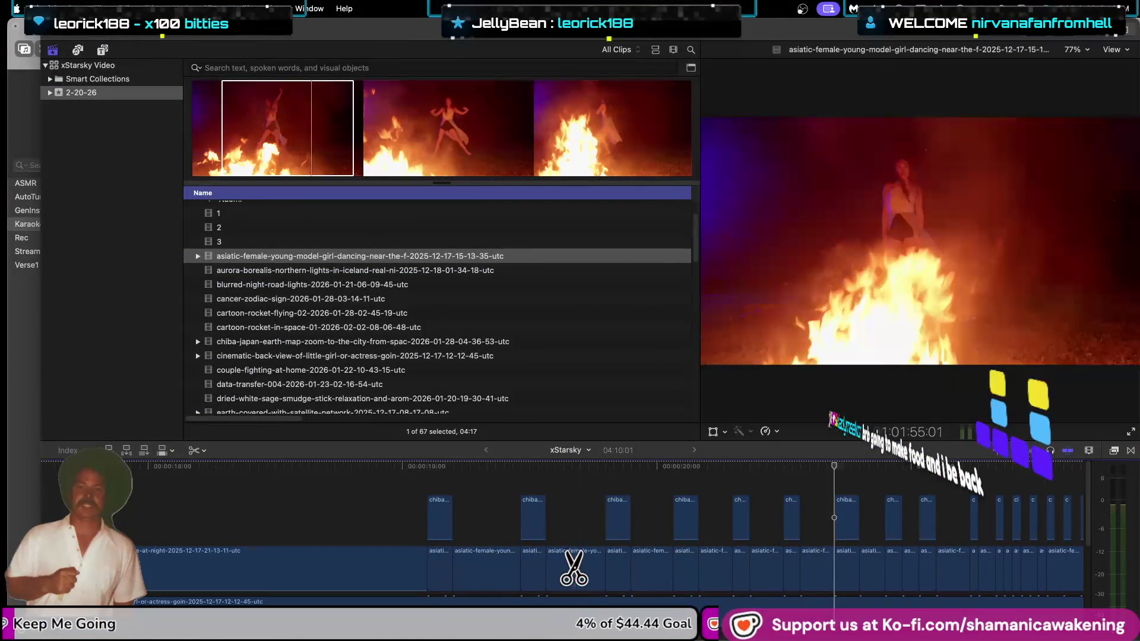
scroll(573, 570, "up", 5)
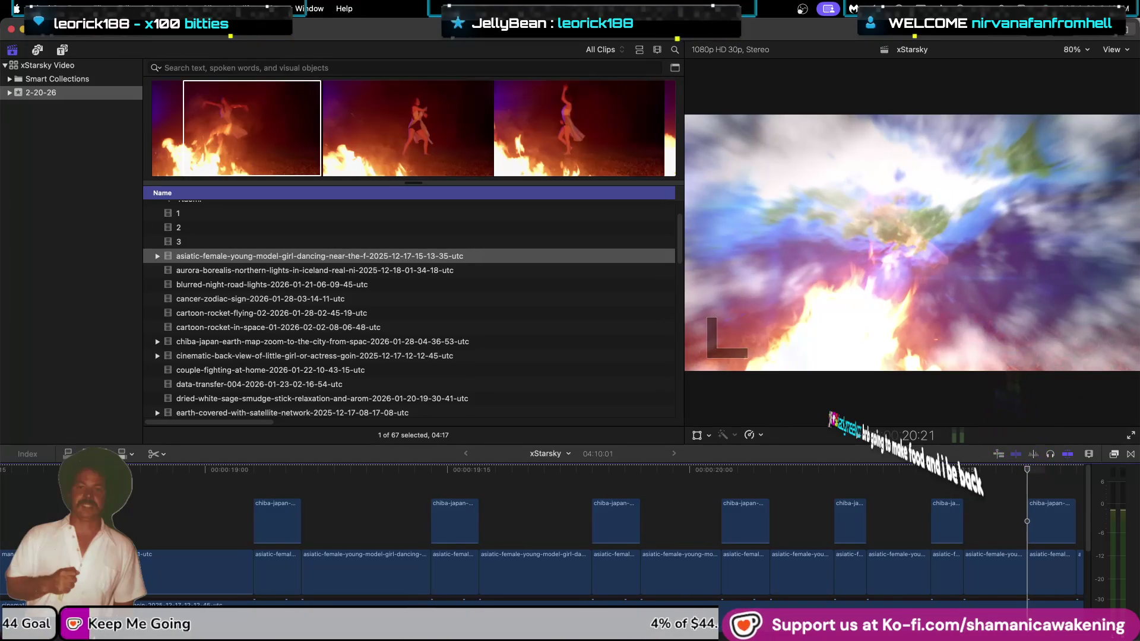
scroll(646, 600, "right", 10)
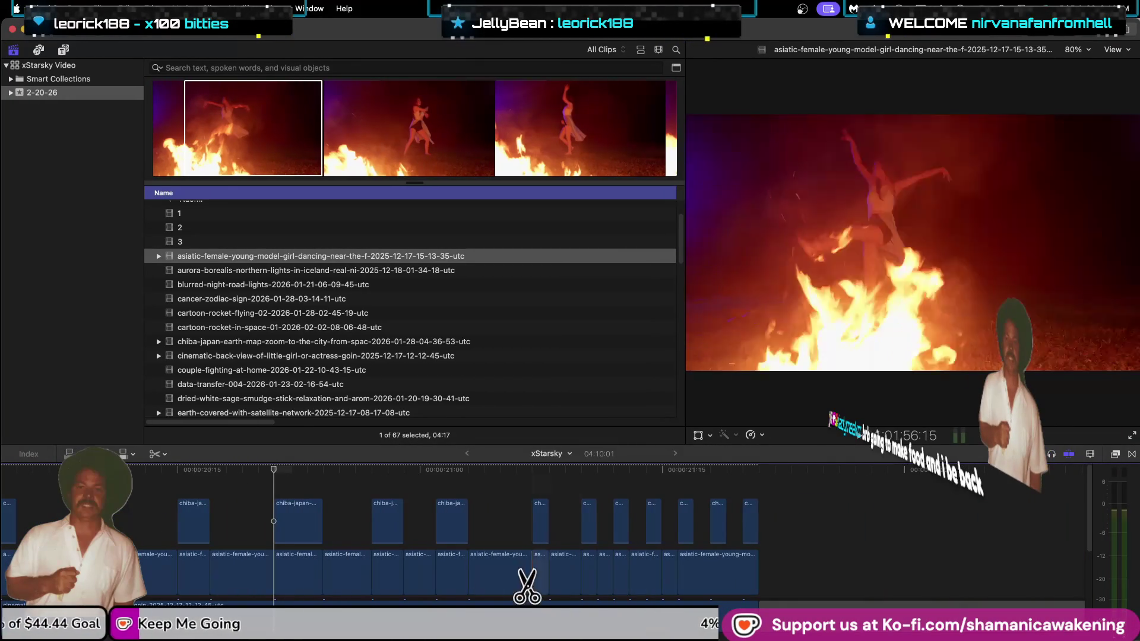
left_click(696, 588)
left_click(711, 587)
left_click(727, 585)
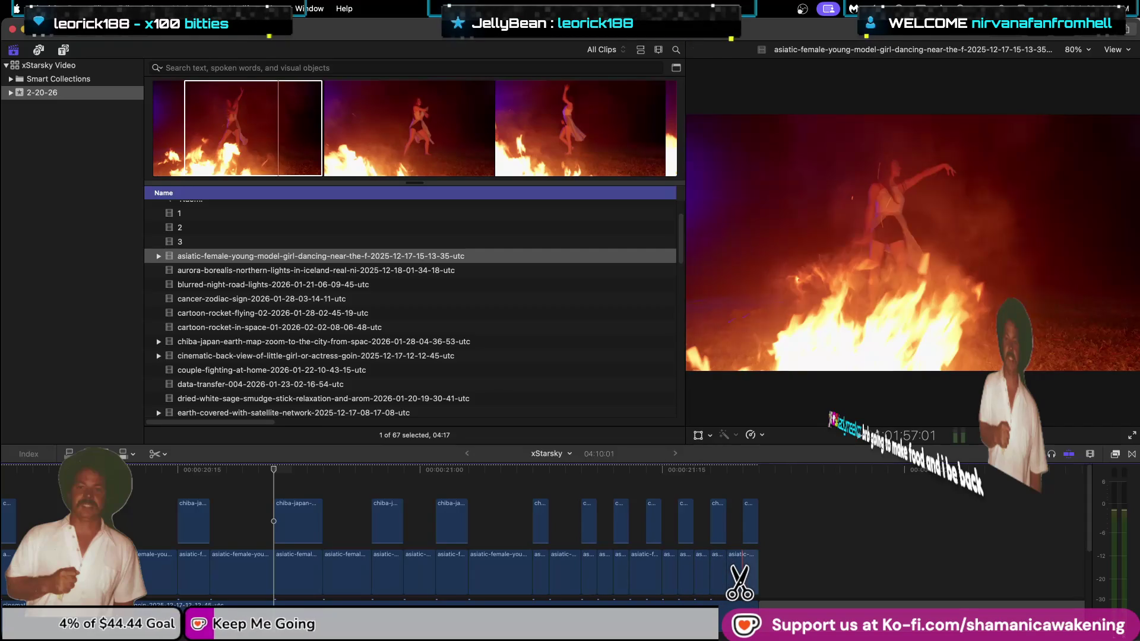
left_click(743, 585)
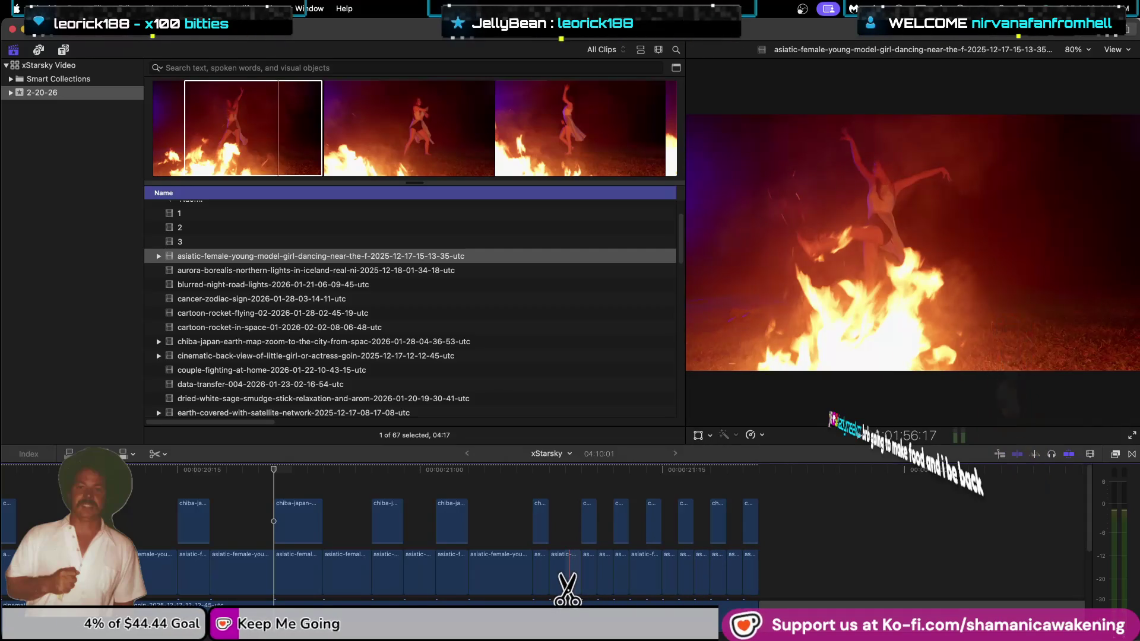
key("a")
scroll(92, 636, "left", 10)
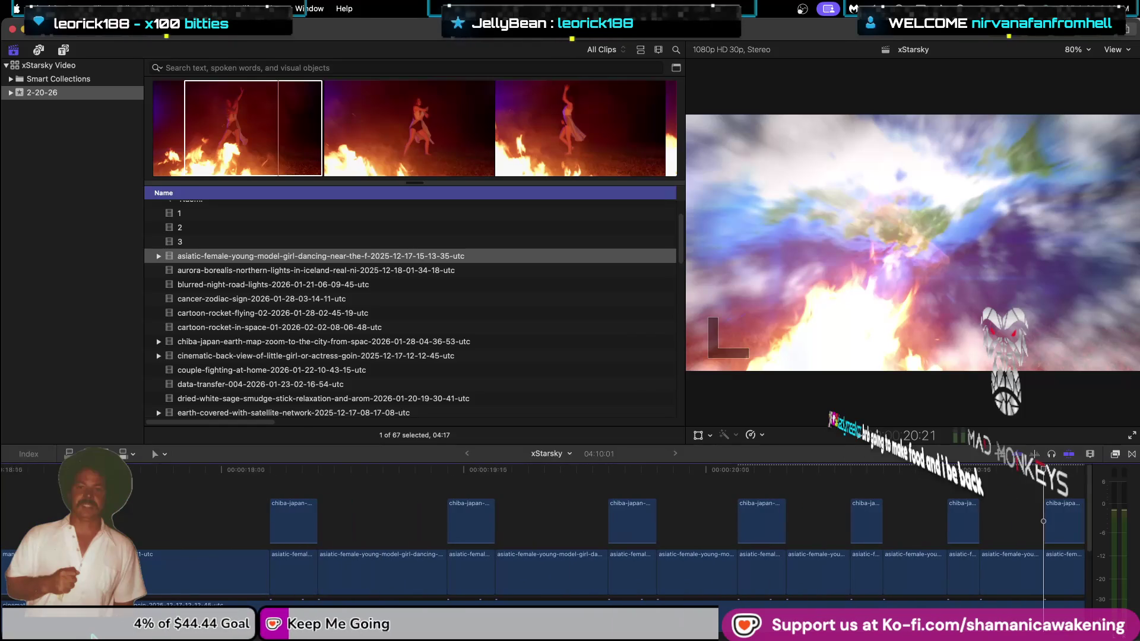
Delete the first asiatic-female pieces and replace four more with their chiba-japan overlays.
left_click(295, 578)
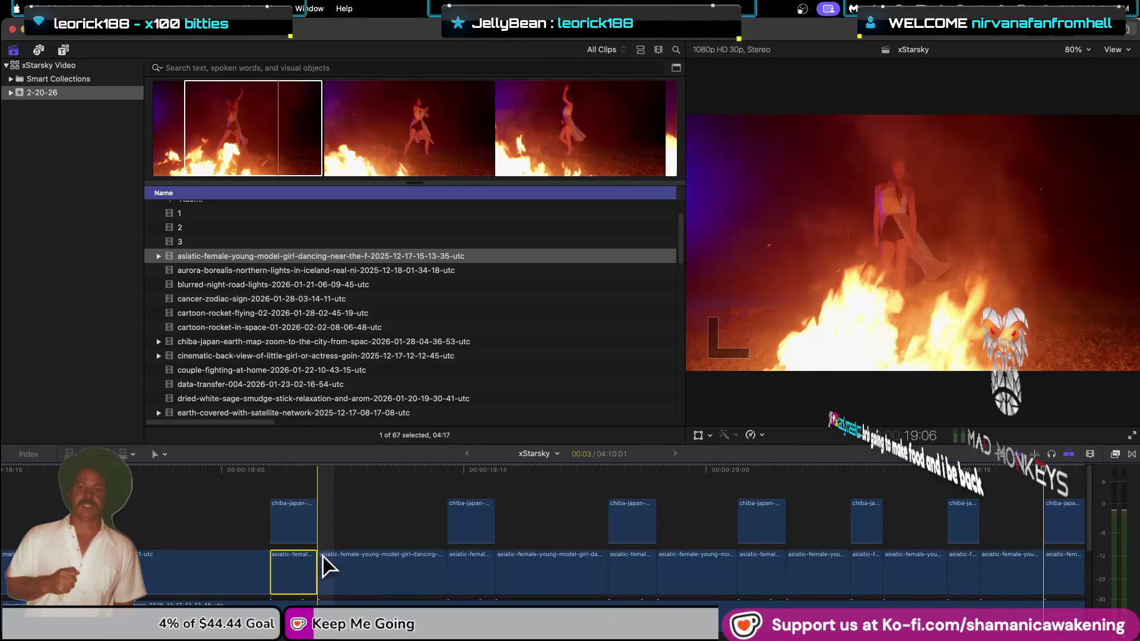
key("BackSpace")
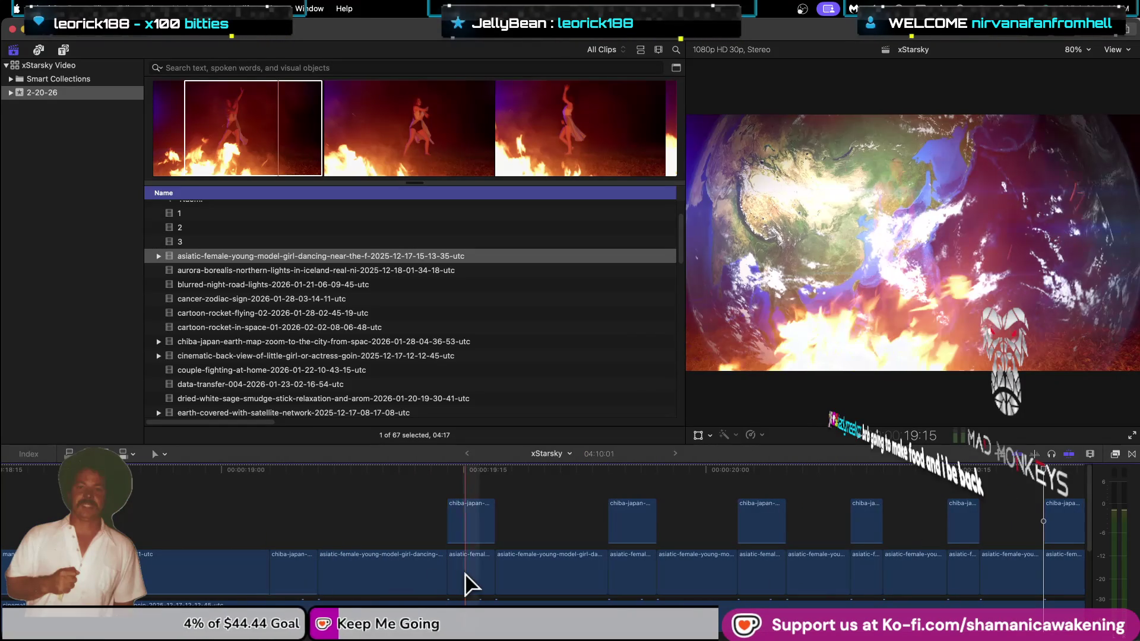
key("BackSpace")
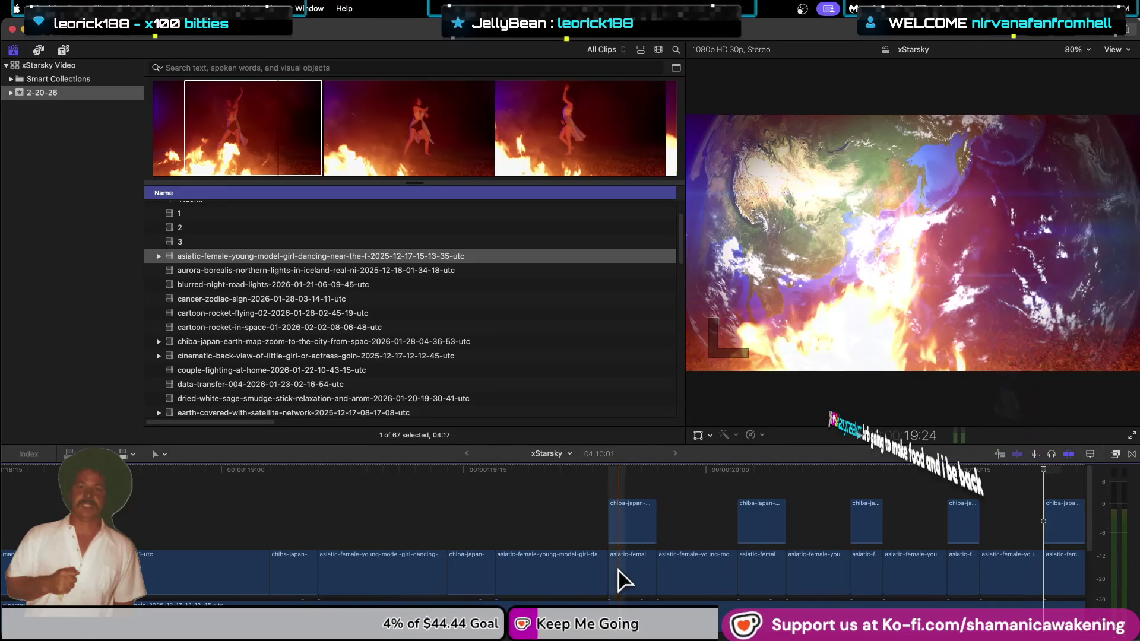
key("super+alt+Down")
left_click(751, 590)
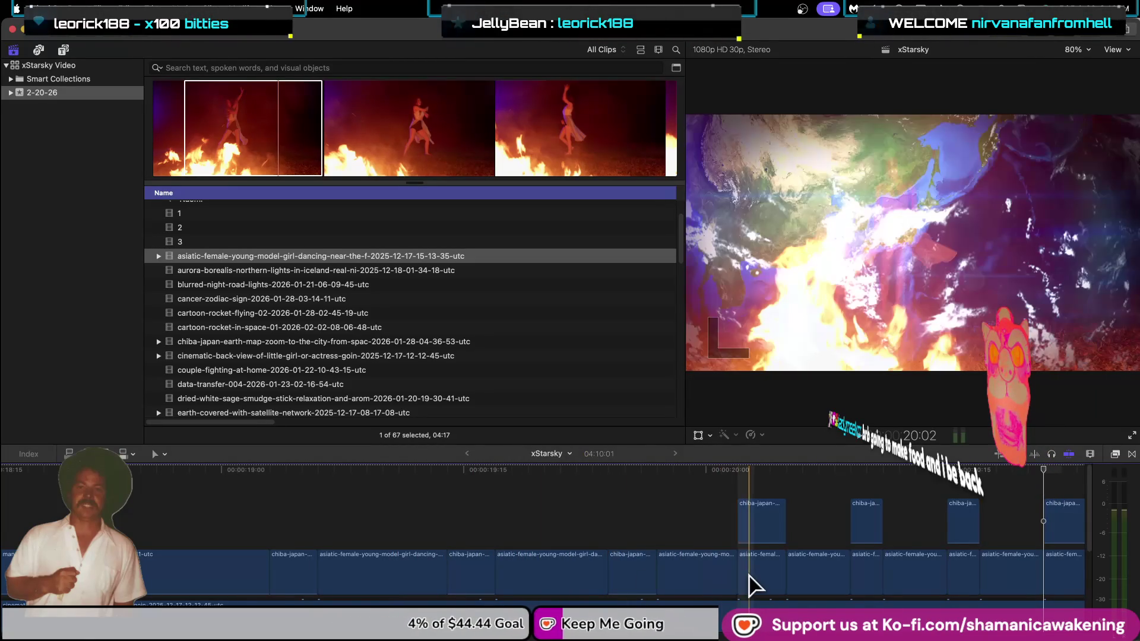
key("super+alt+Down")
key("super+alt+Down")
left_click(963, 581)
key("super+alt+Down")
left_click(1057, 580)
key("super+alt+Down")
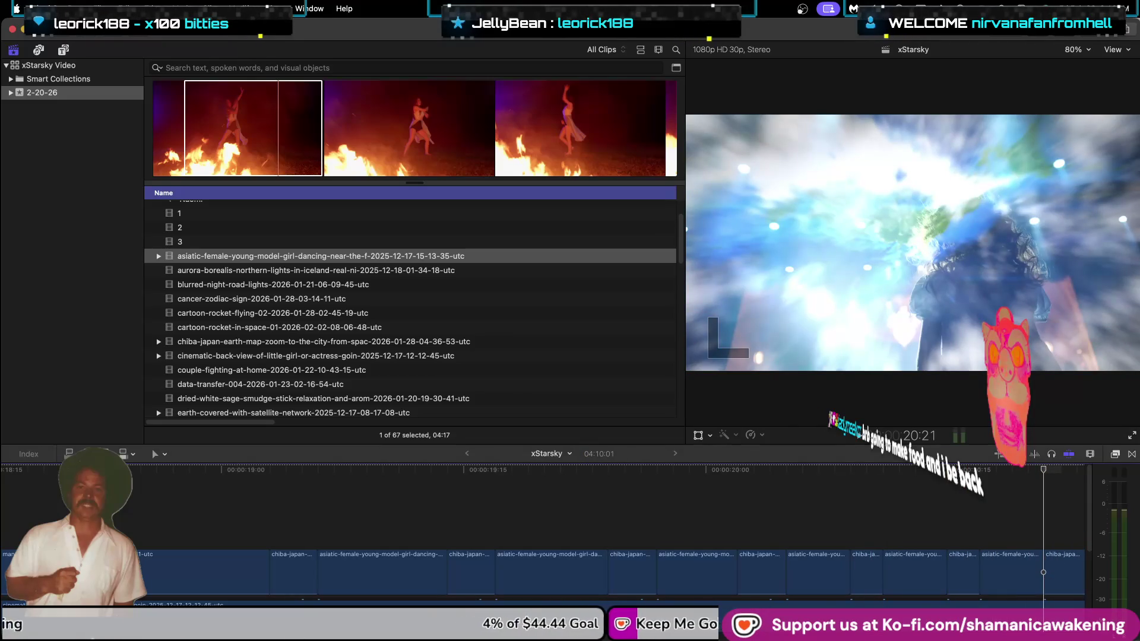
Replace five further asiatic-female pieces with their chiba-japan overlays.
scroll(565, 582, "right", 10)
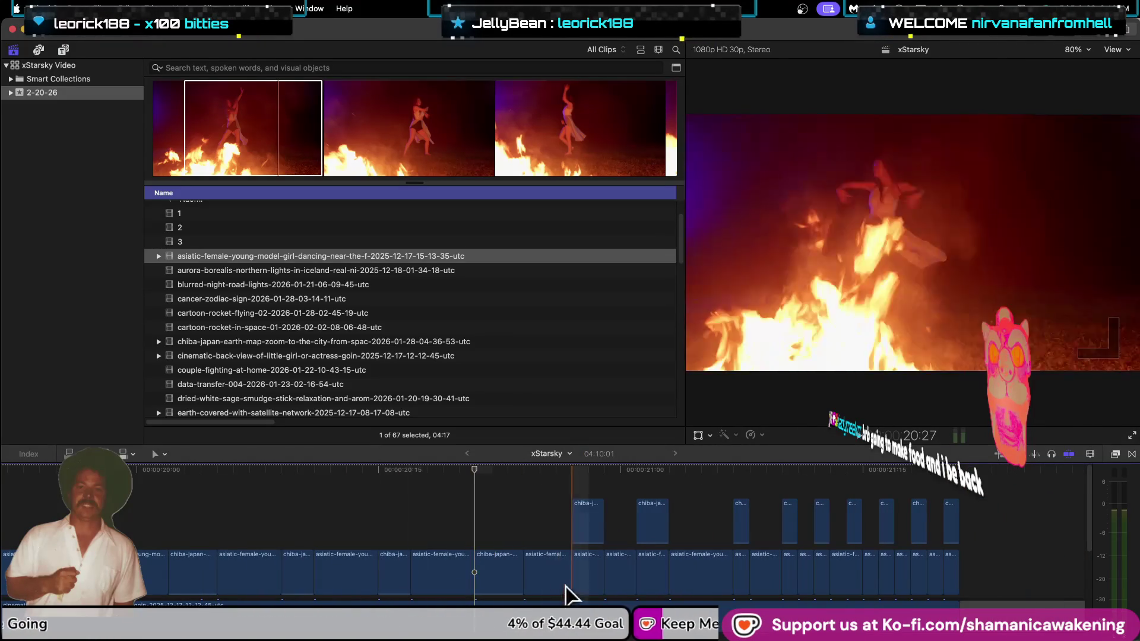
left_click(586, 585)
key("super+alt+Down")
left_click(649, 585)
key("super+alt+Down")
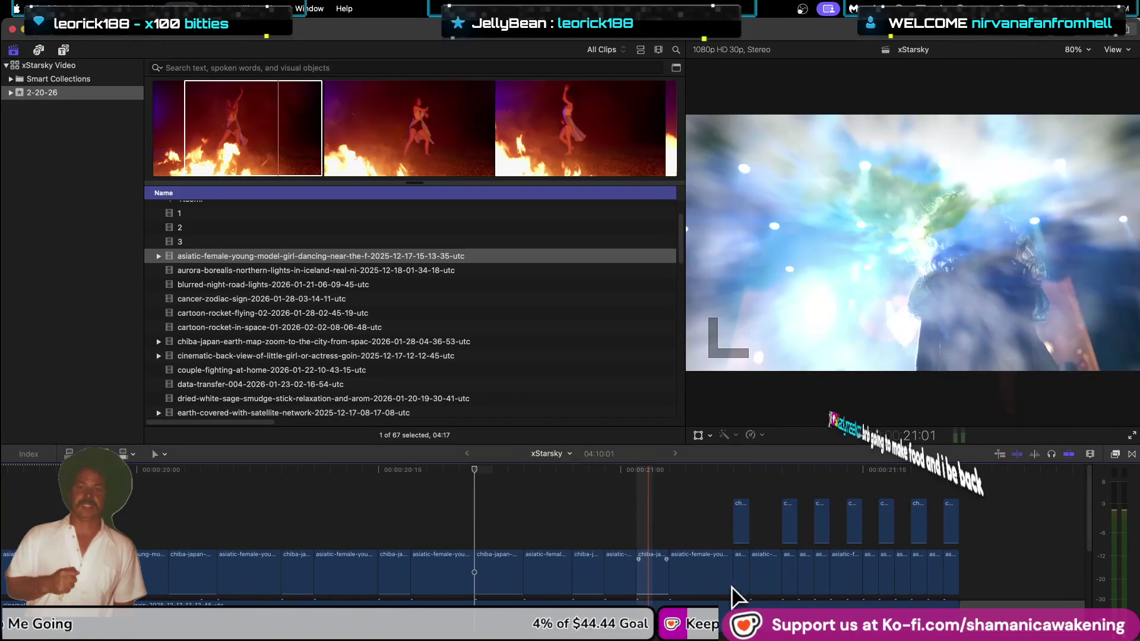
left_click(746, 591)
key("super+alt+Down")
left_click(789, 588)
key("super+alt+Down")
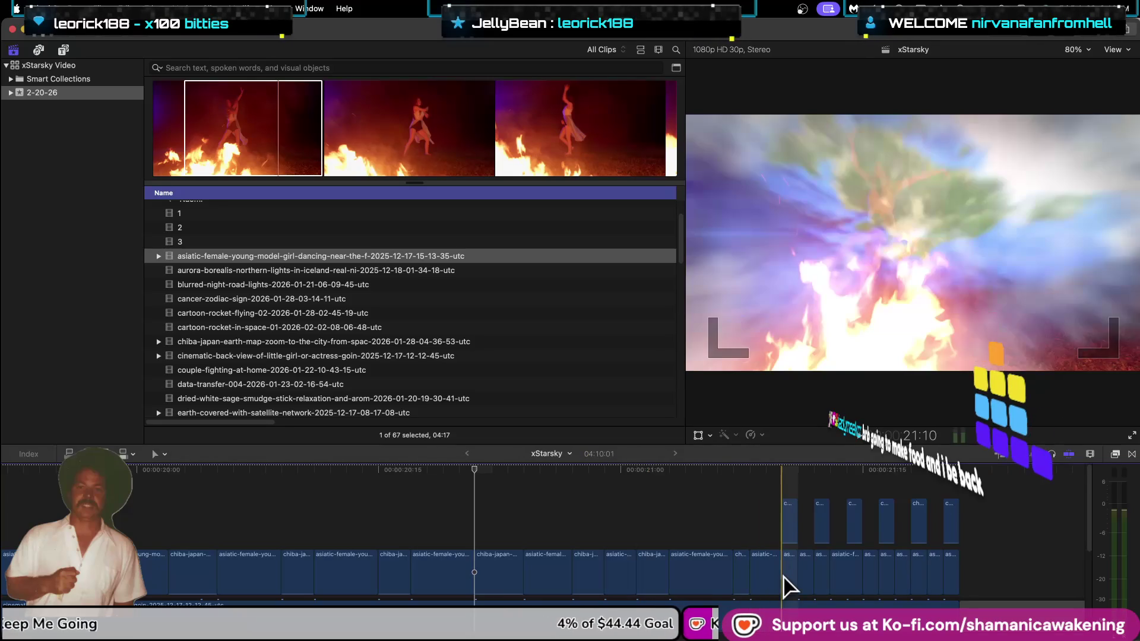
left_click(822, 582)
key("super+alt+Down")
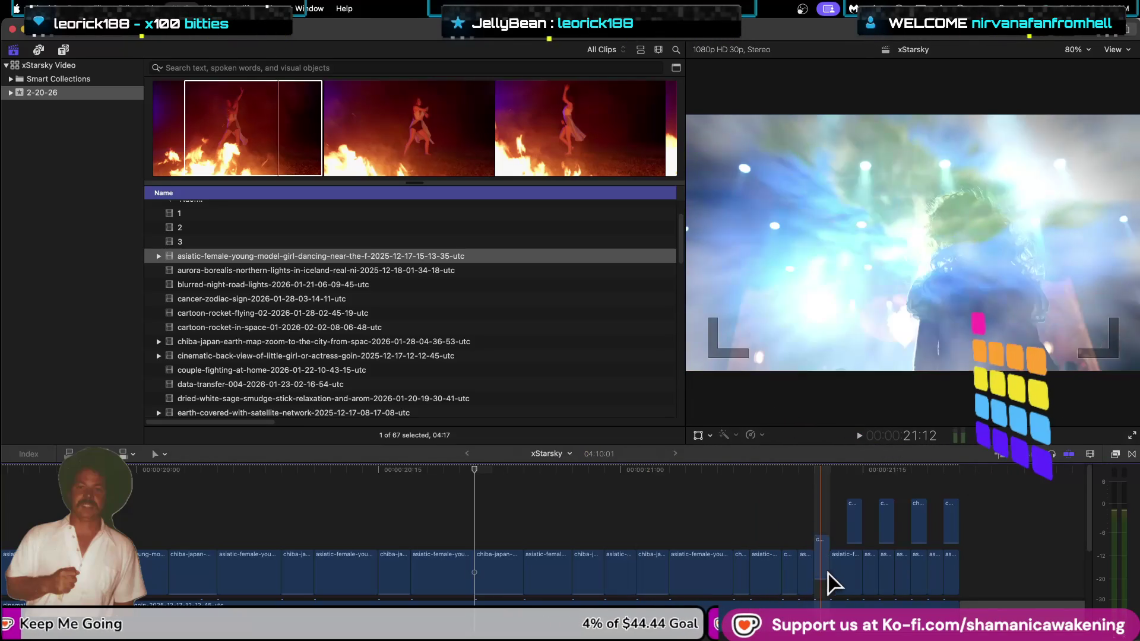
Blade off the one-frame asiatic-female sliver near 21:14 and delete it with its overlay.
left_click(854, 576)
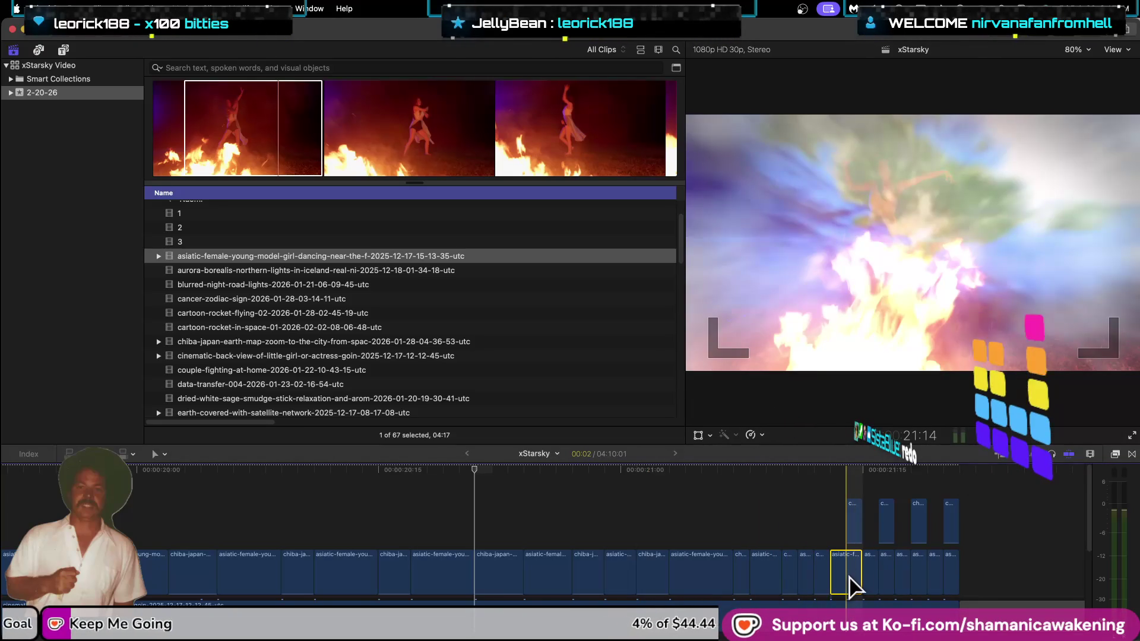
key("b")
key("]")
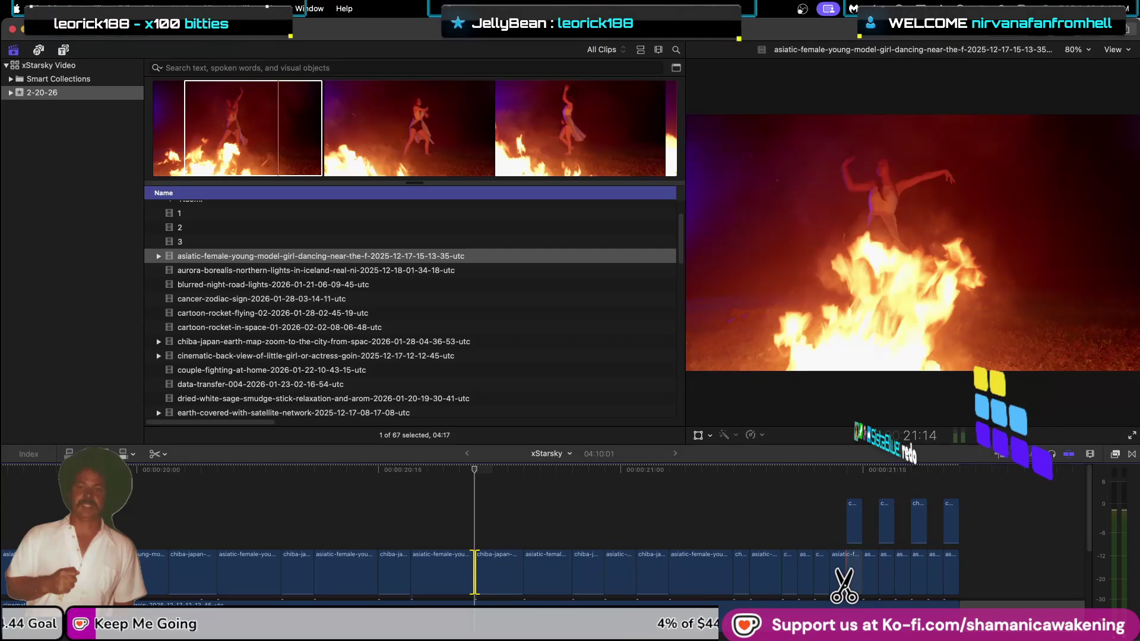
left_click(846, 568)
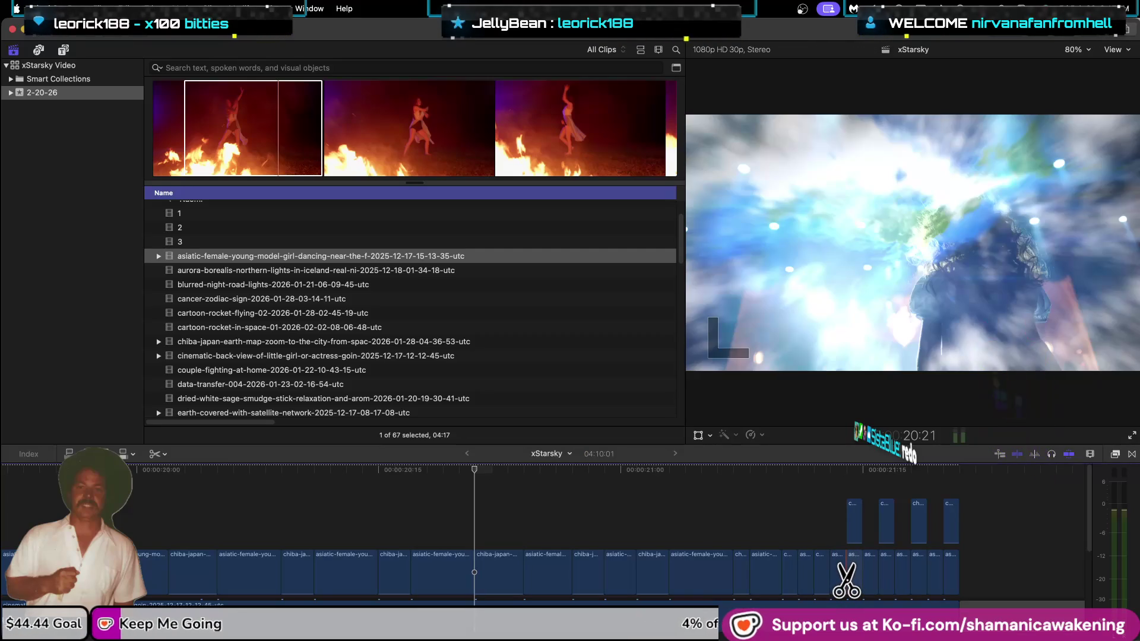
key("a")
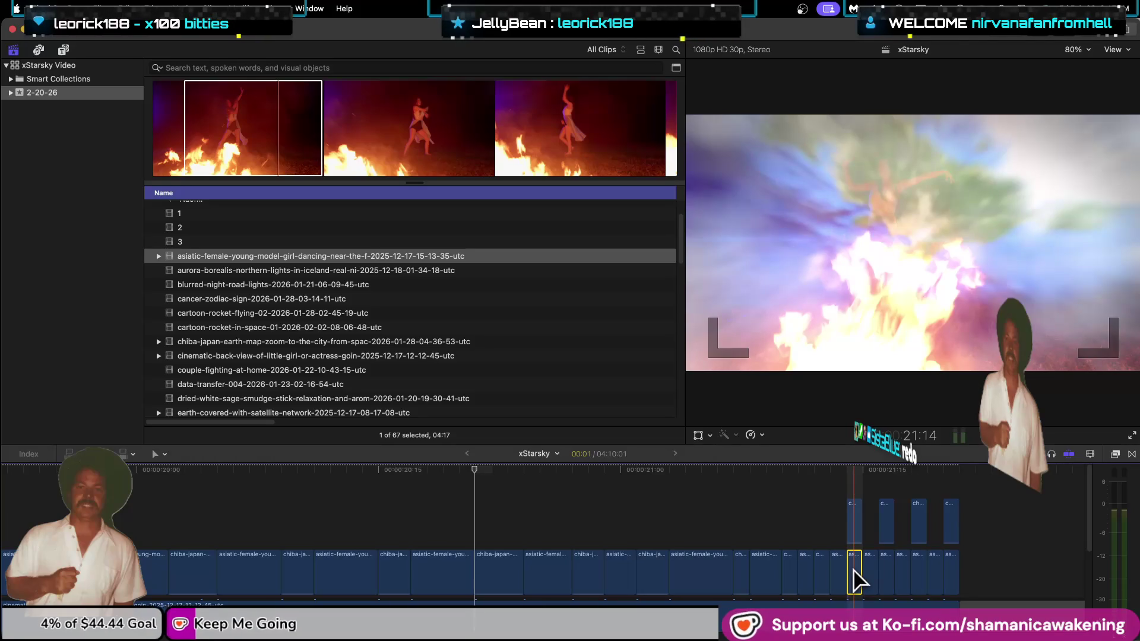
key("Delete")
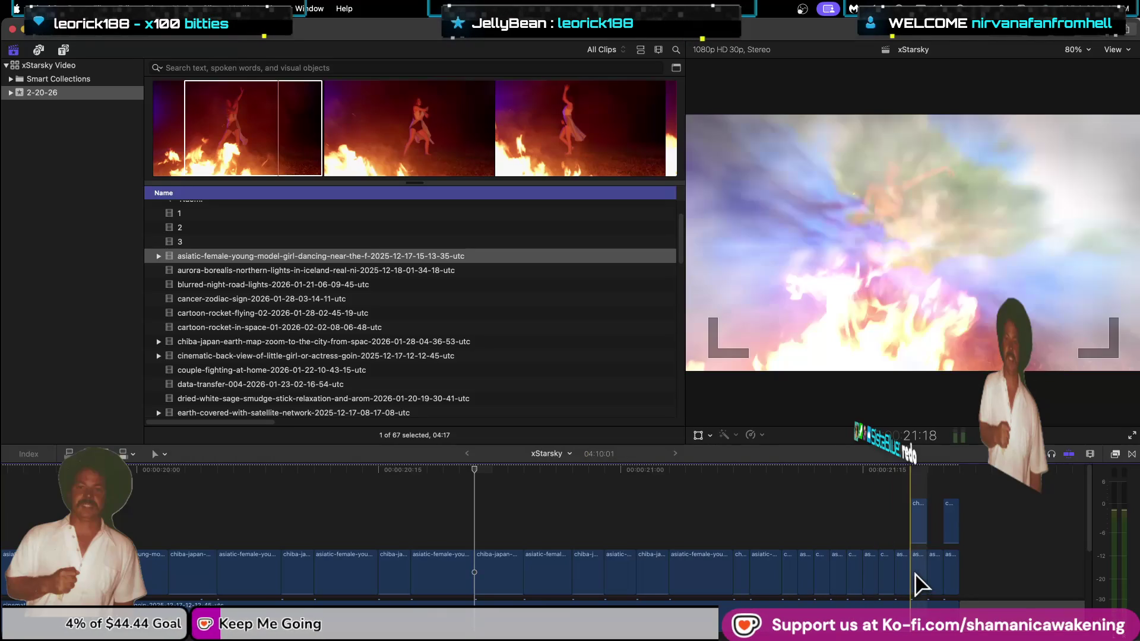
Jump back to the 19:17 edit point and hide the media browser.
left_click(951, 579)
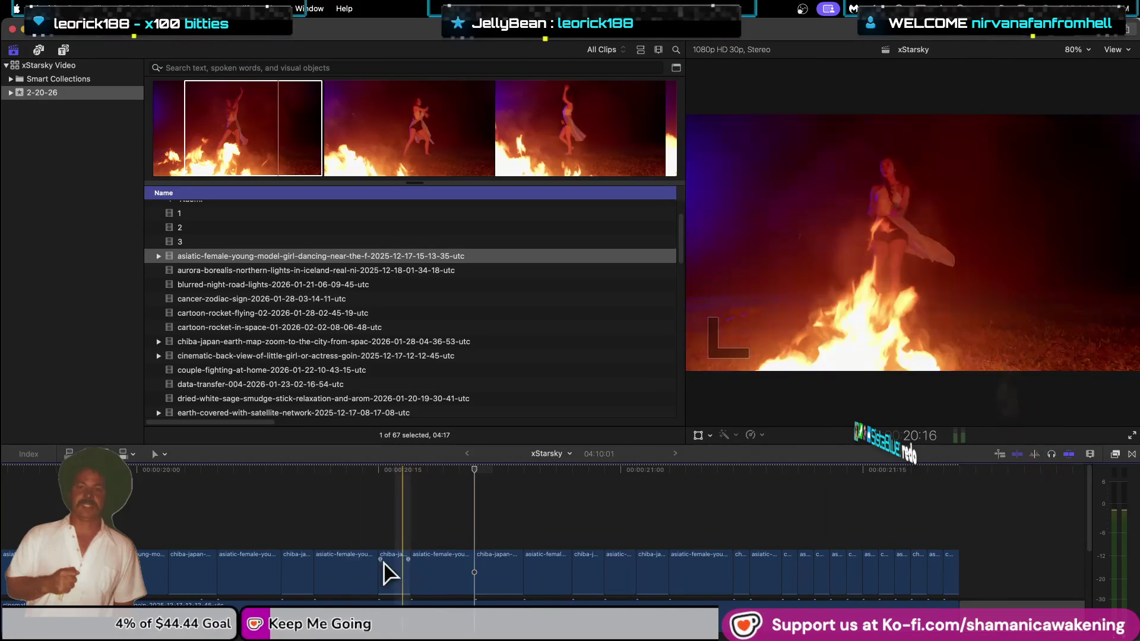
mouse_move(3, 573)
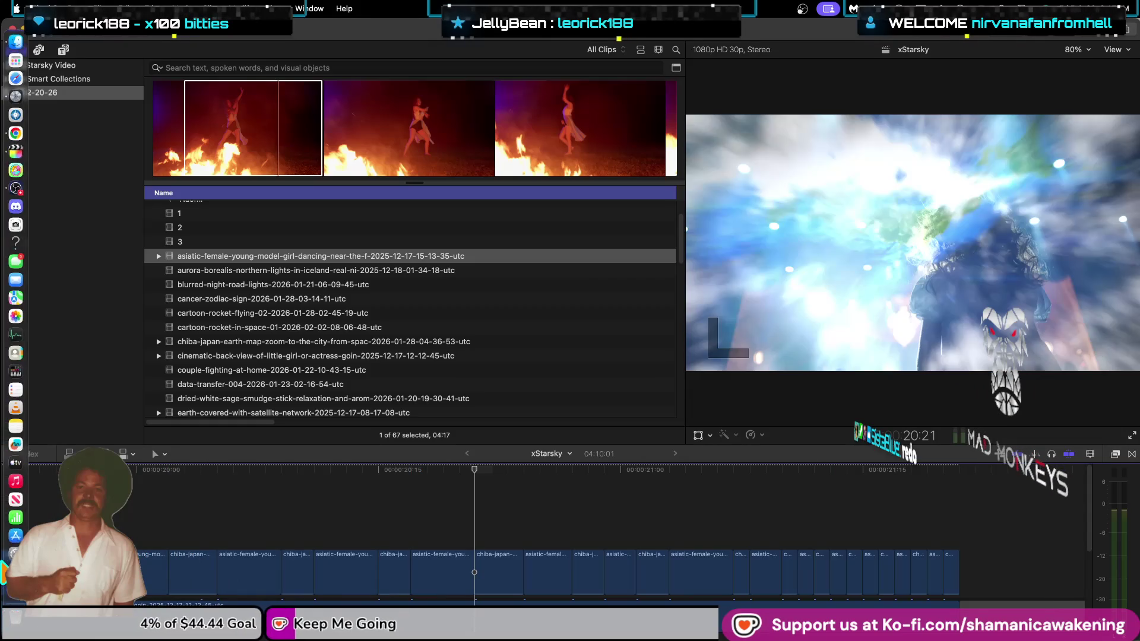
key("Up")
key("Up")
key("Up")
key("Up")
key("Up")
key("Up")
key("Up")
key("Up")
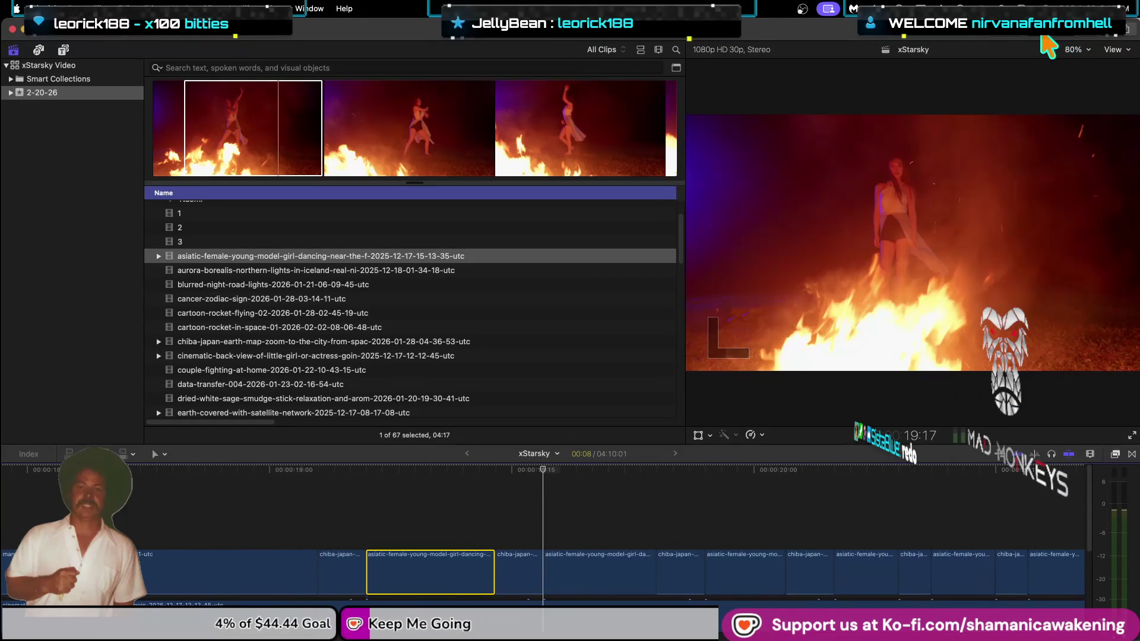
key("ctrl+super+1")
Show the Inspector, set three asiatic-female clips' Blend Mode to Add, and preview playback.
key("super+4")
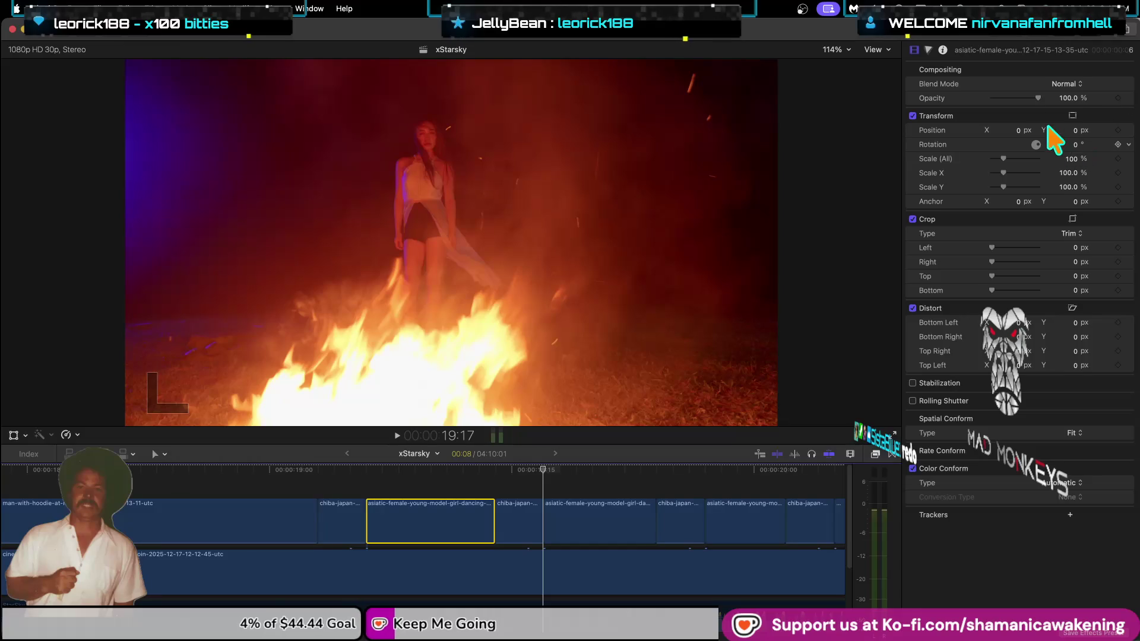
left_click(1071, 83)
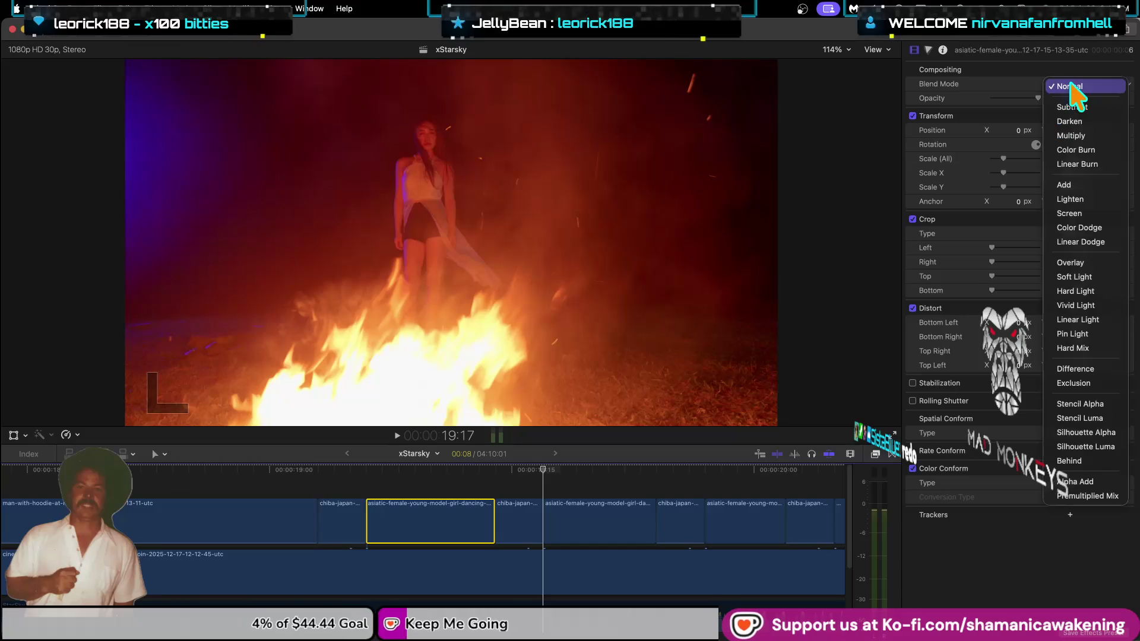
left_click(1075, 184)
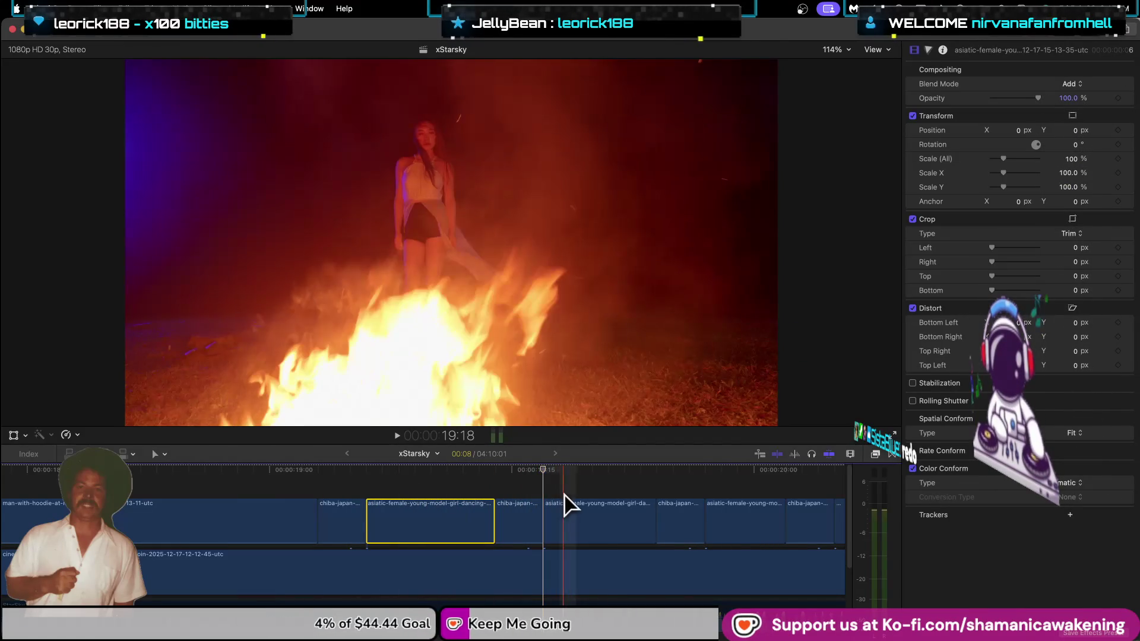
left_click(600, 538)
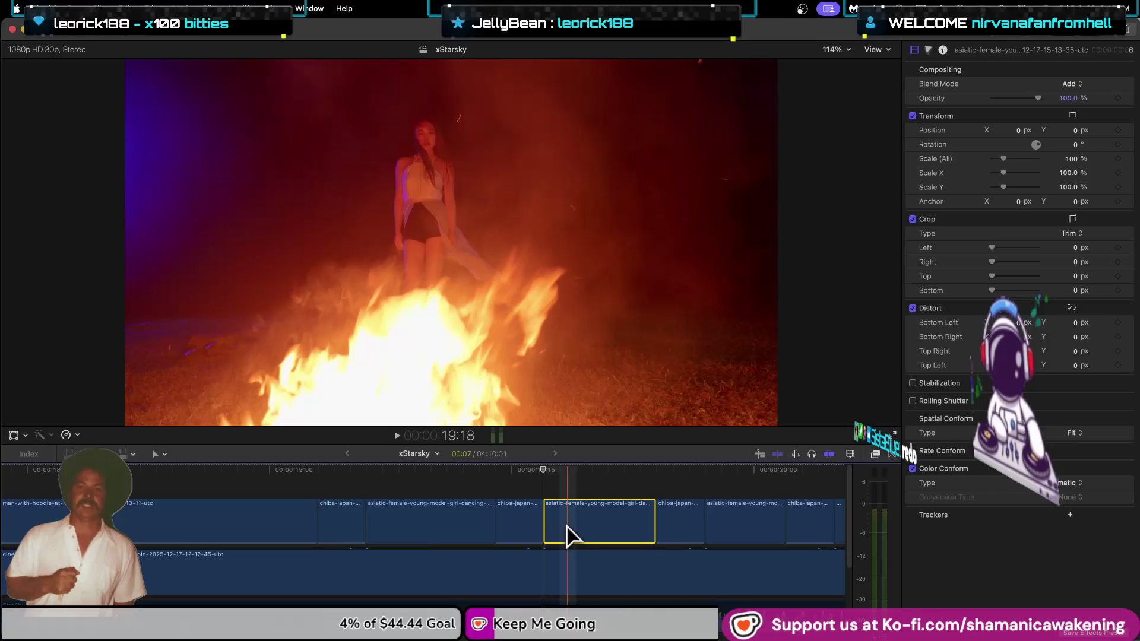
left_click(1066, 84)
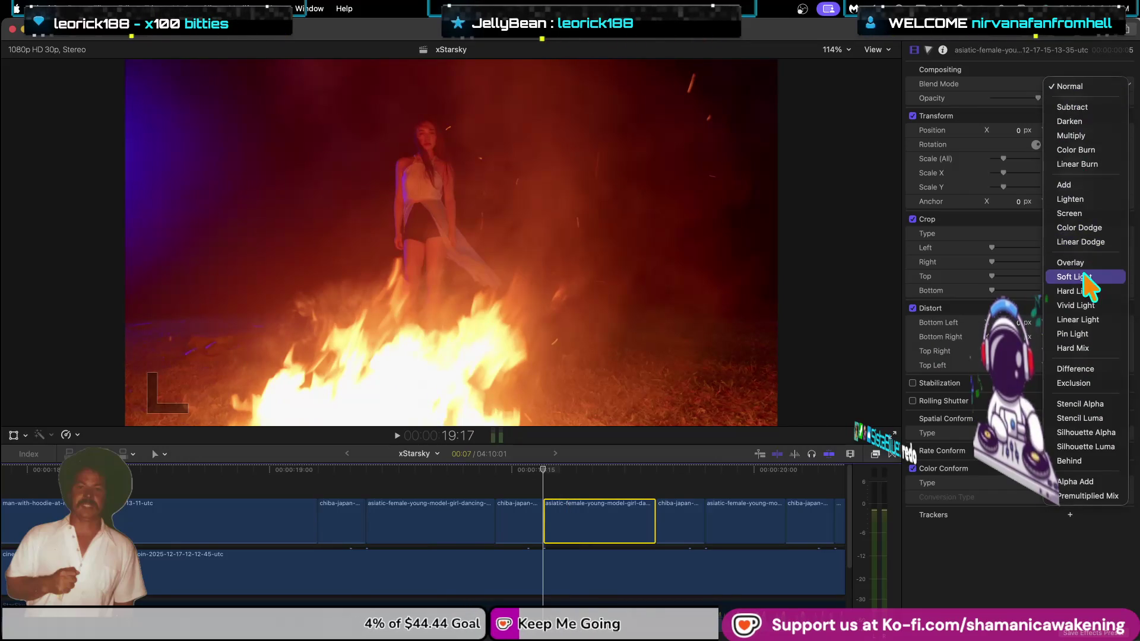
left_click(1066, 185)
left_click(736, 517)
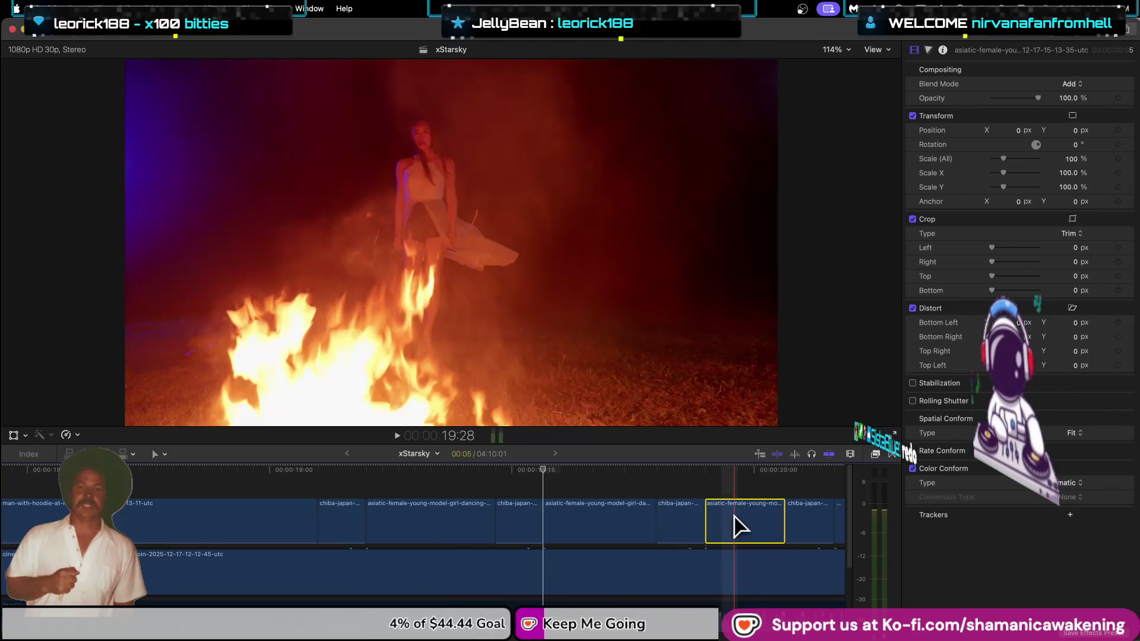
left_click(1066, 83)
left_click(1068, 185)
key("l")
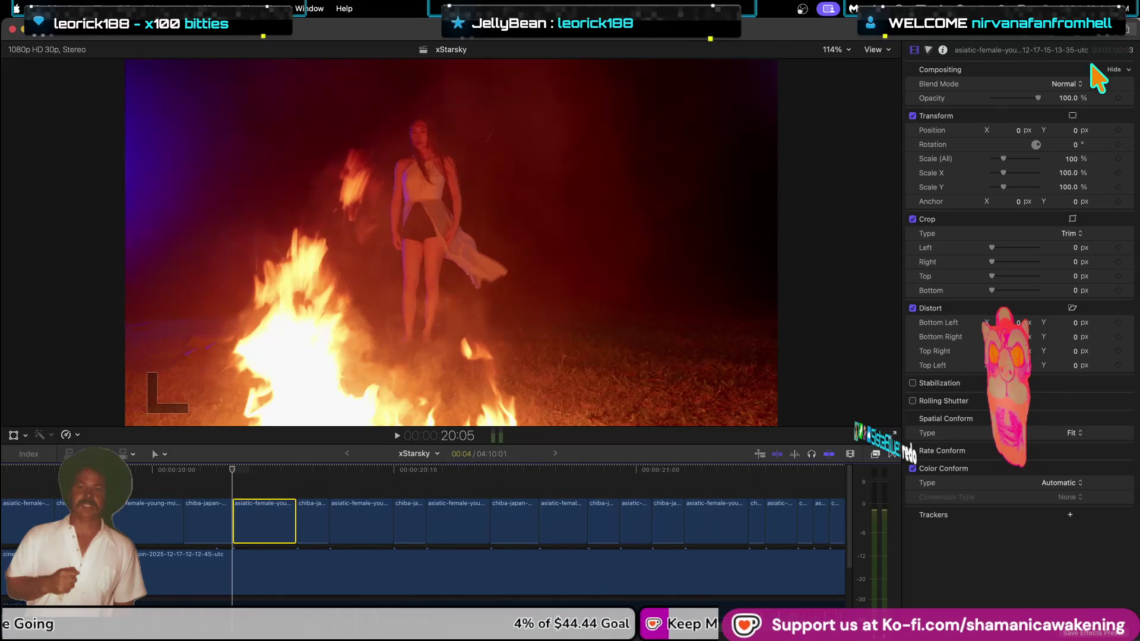
left_click(1073, 77)
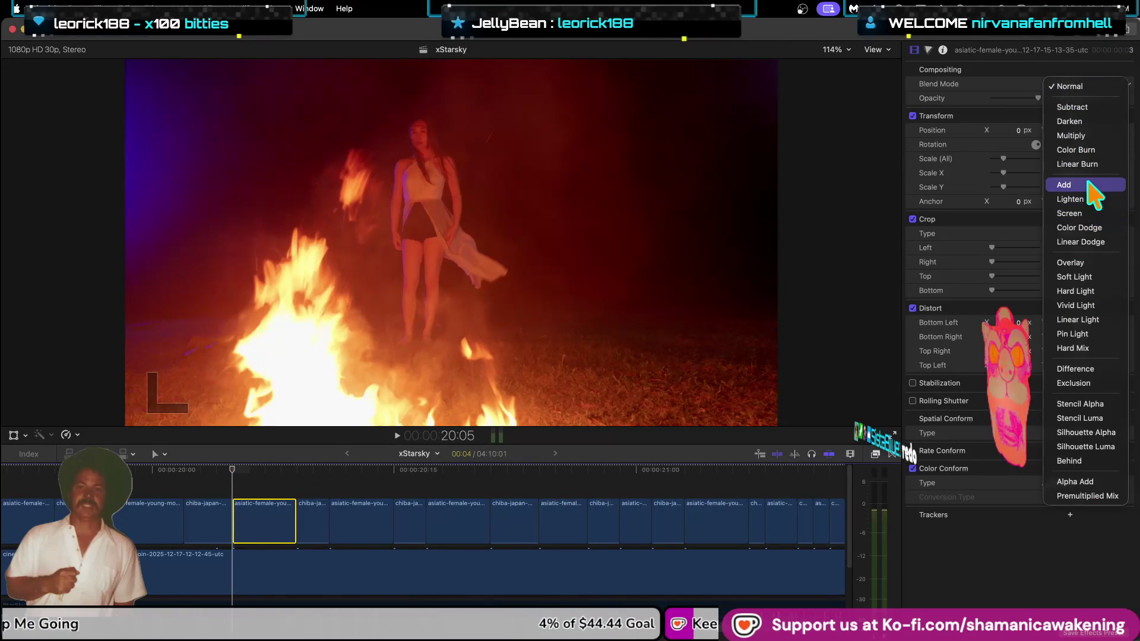
Set the Add blend mode on the next three overlay clips.
key("Escape")
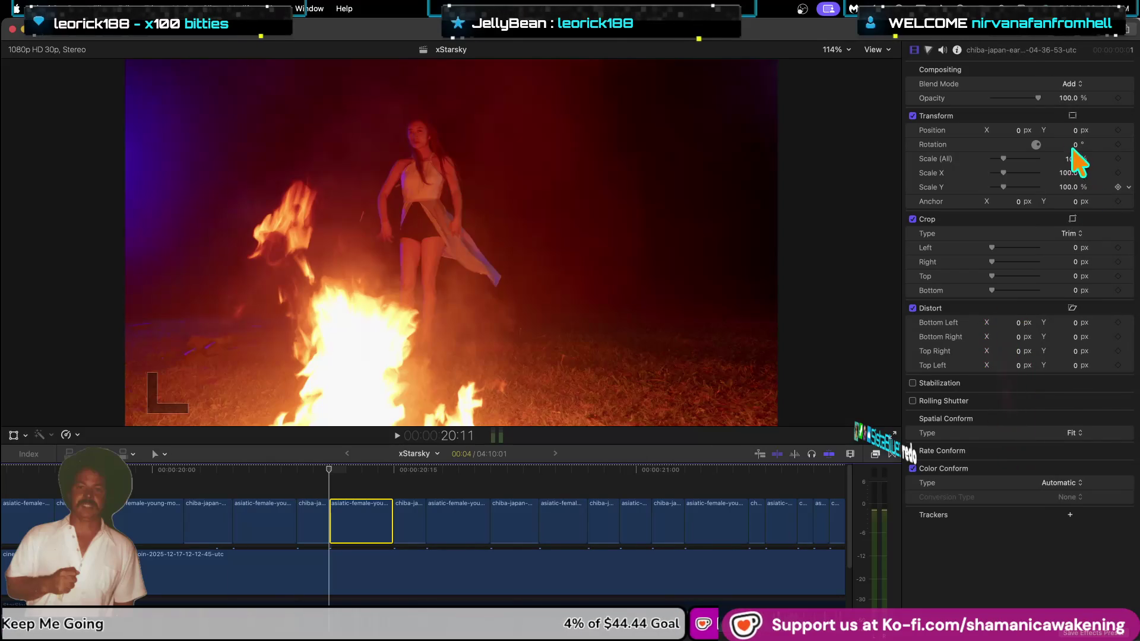
left_click(1068, 83)
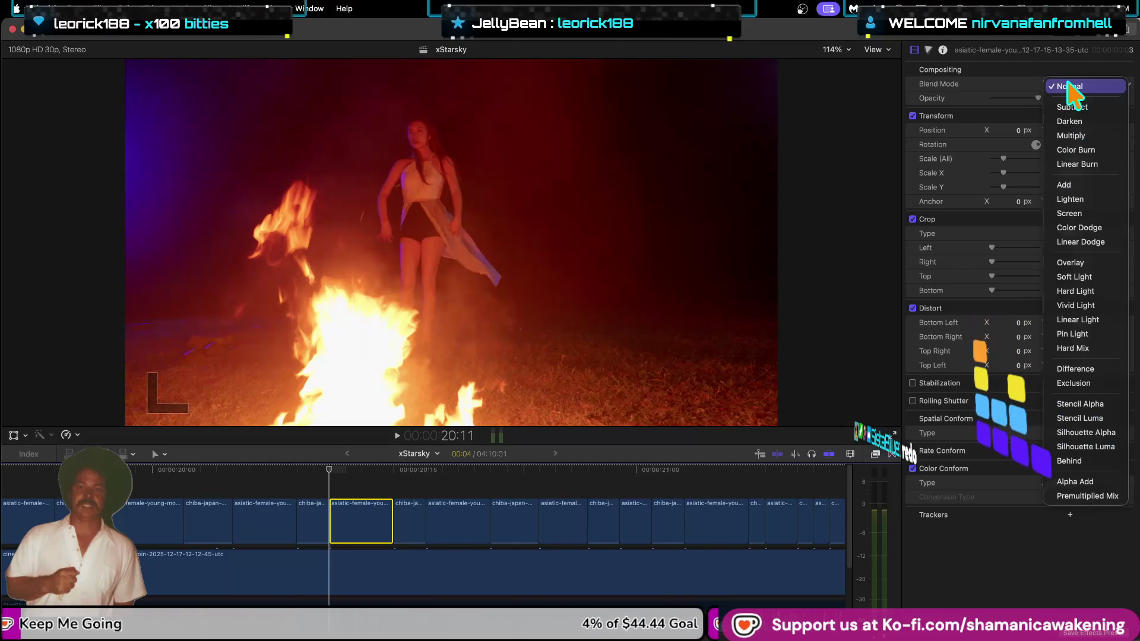
left_click(1093, 184)
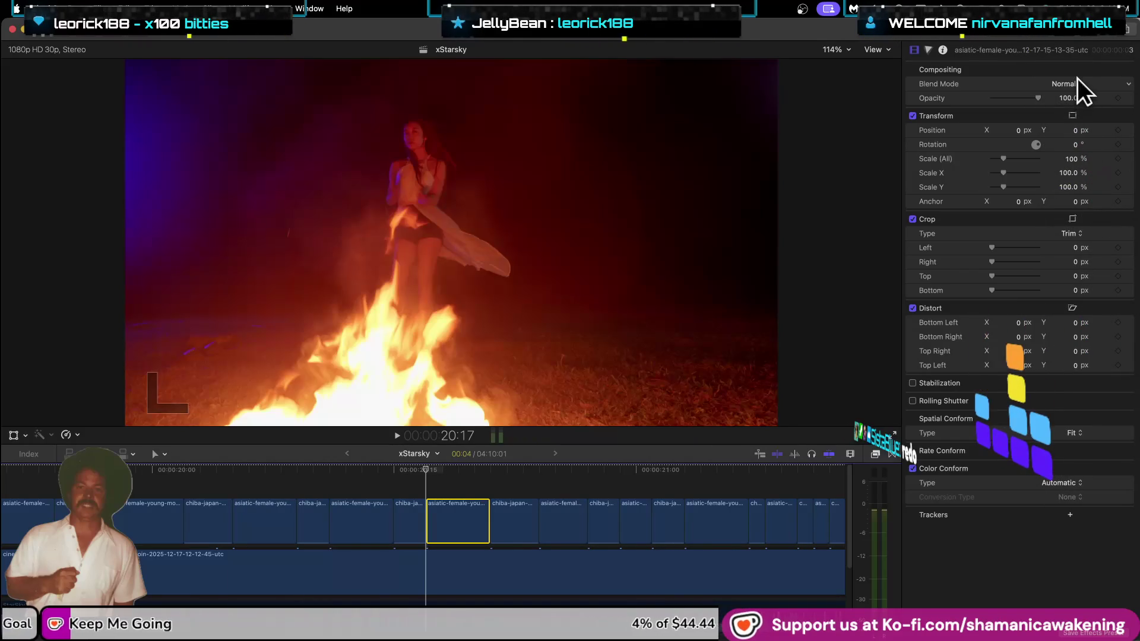
left_click(1076, 84)
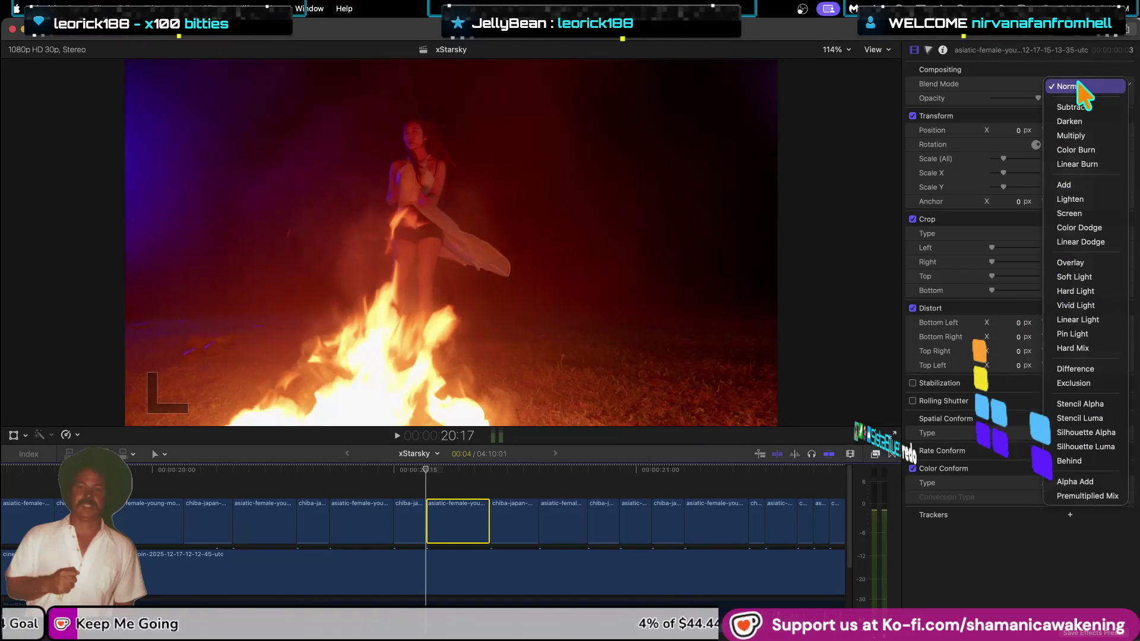
left_click(1085, 184)
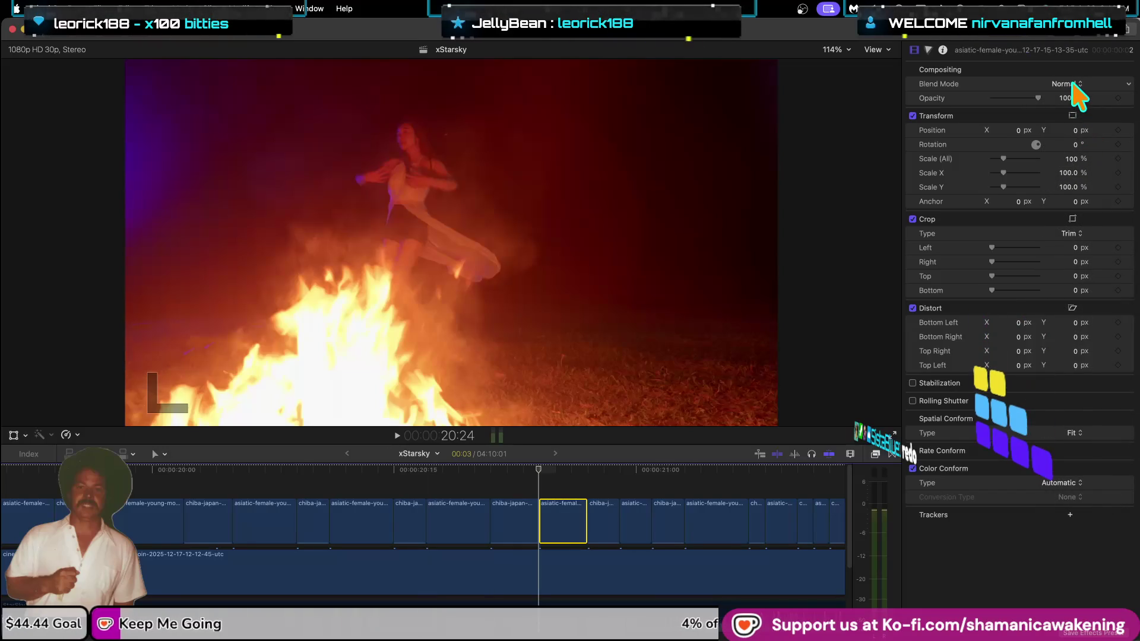
left_click(1075, 84)
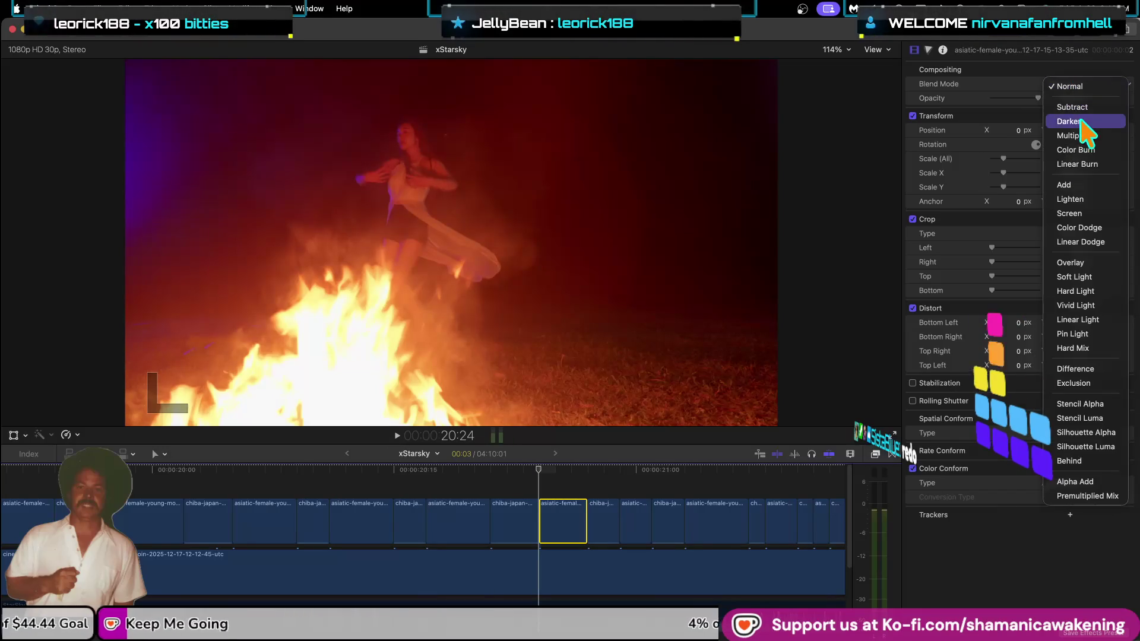
key("Escape")
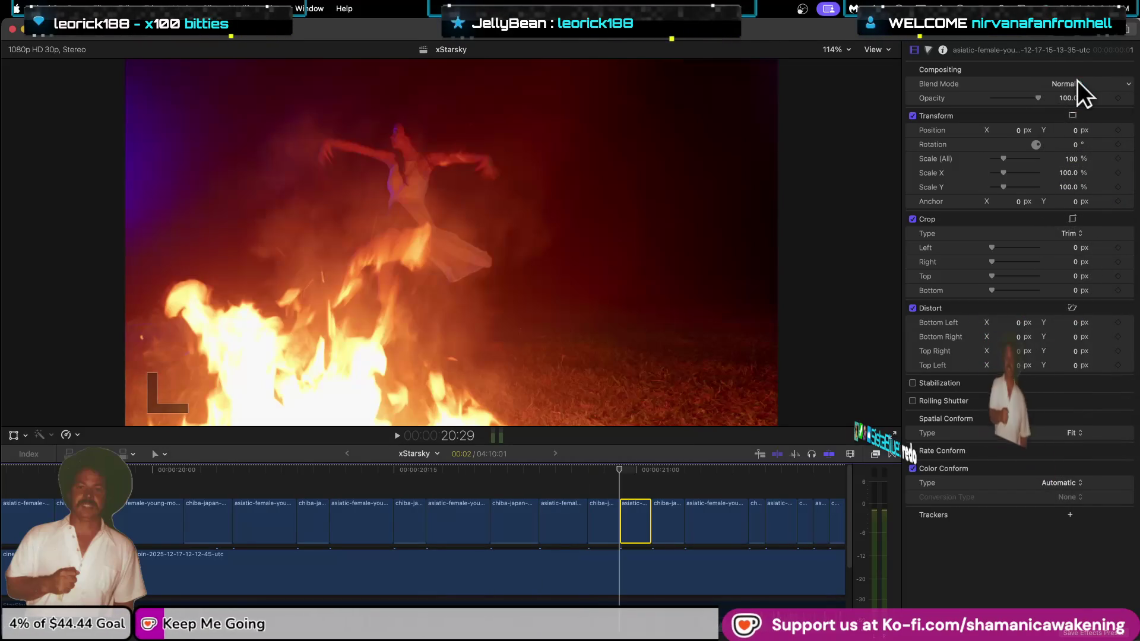
left_click(1077, 80)
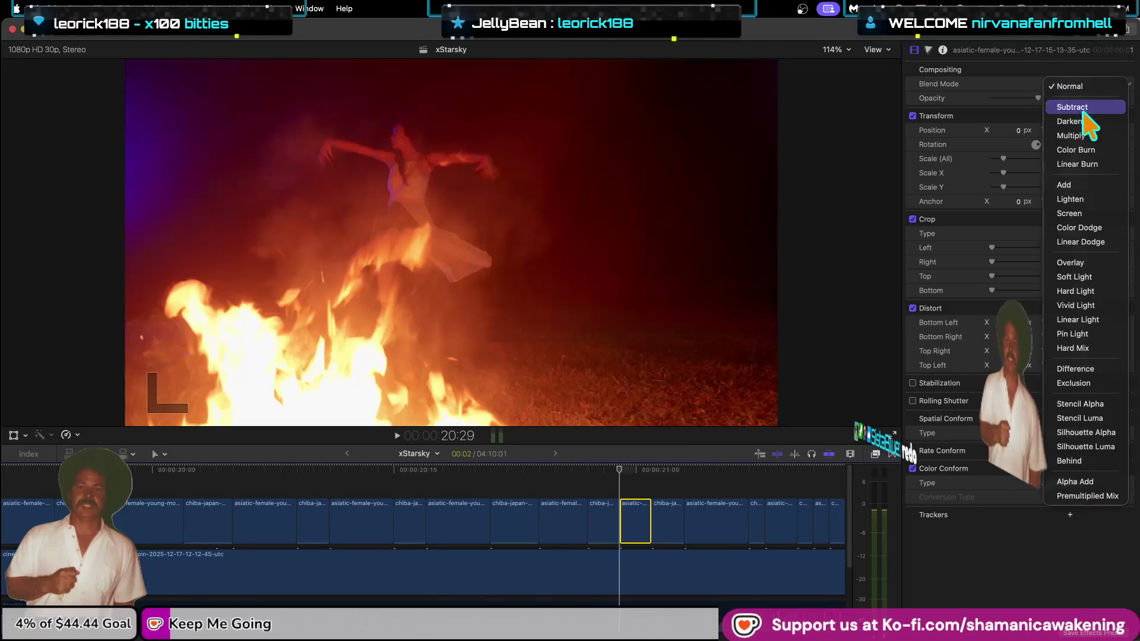
left_click(1088, 185)
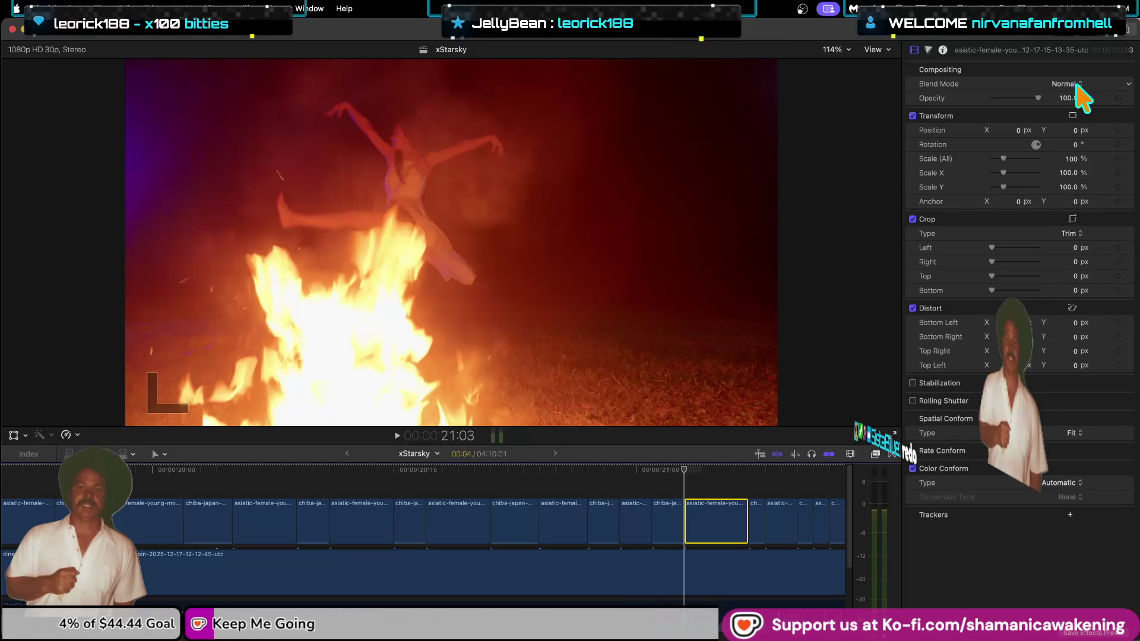
left_click(1078, 83)
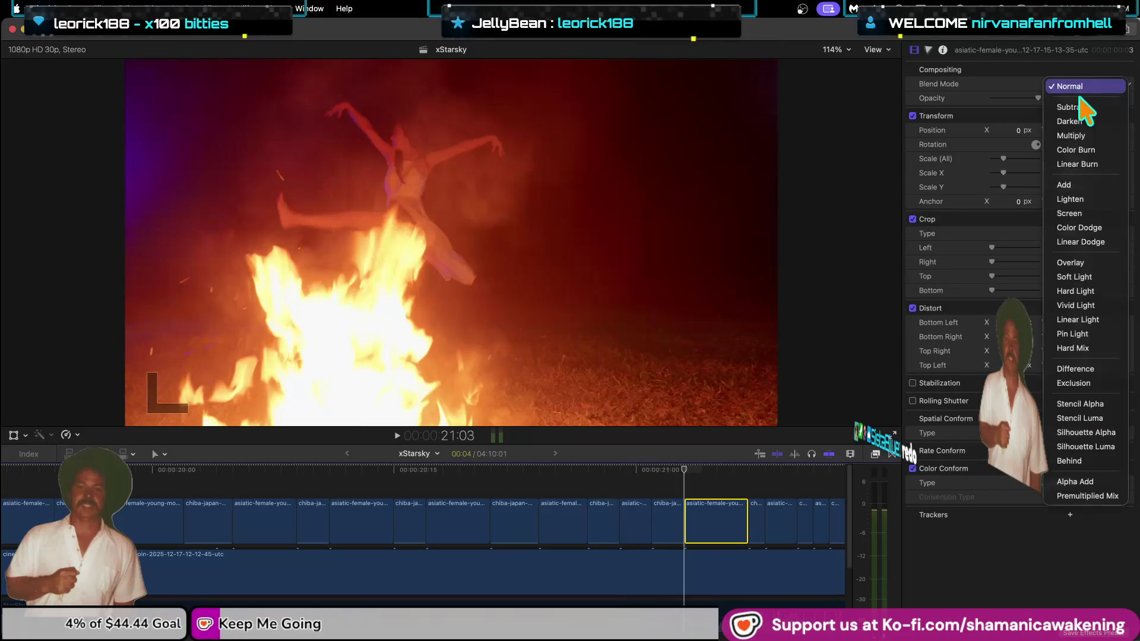
left_click(1099, 186)
Confirm the next chiba-japan clip is on Add, then set a later clip to Add.
key("Down")
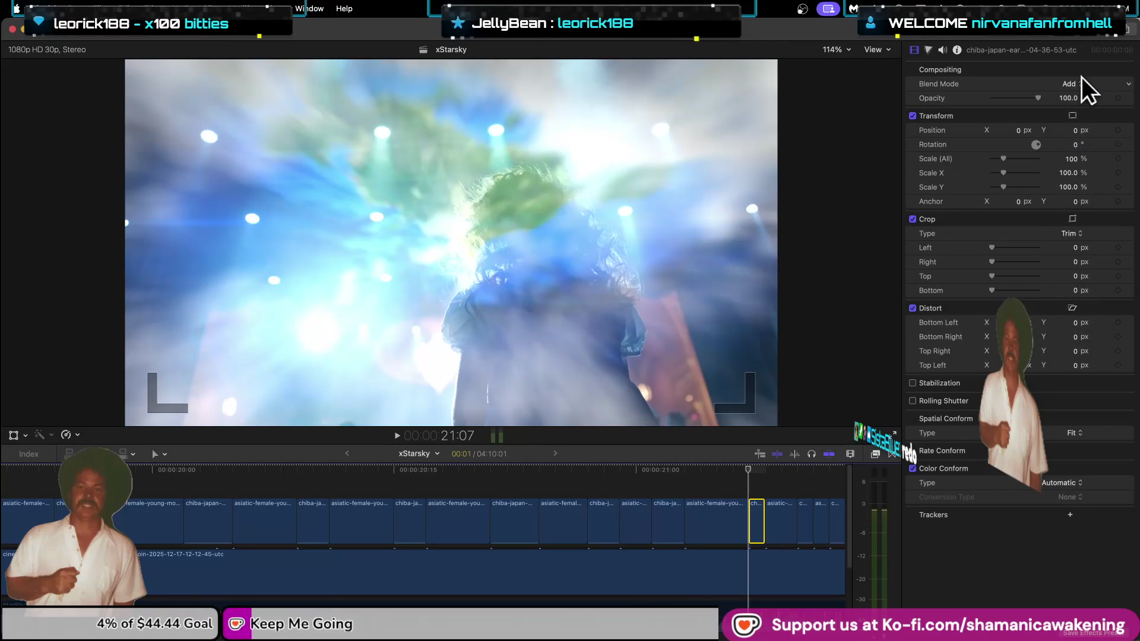
left_click(1085, 80)
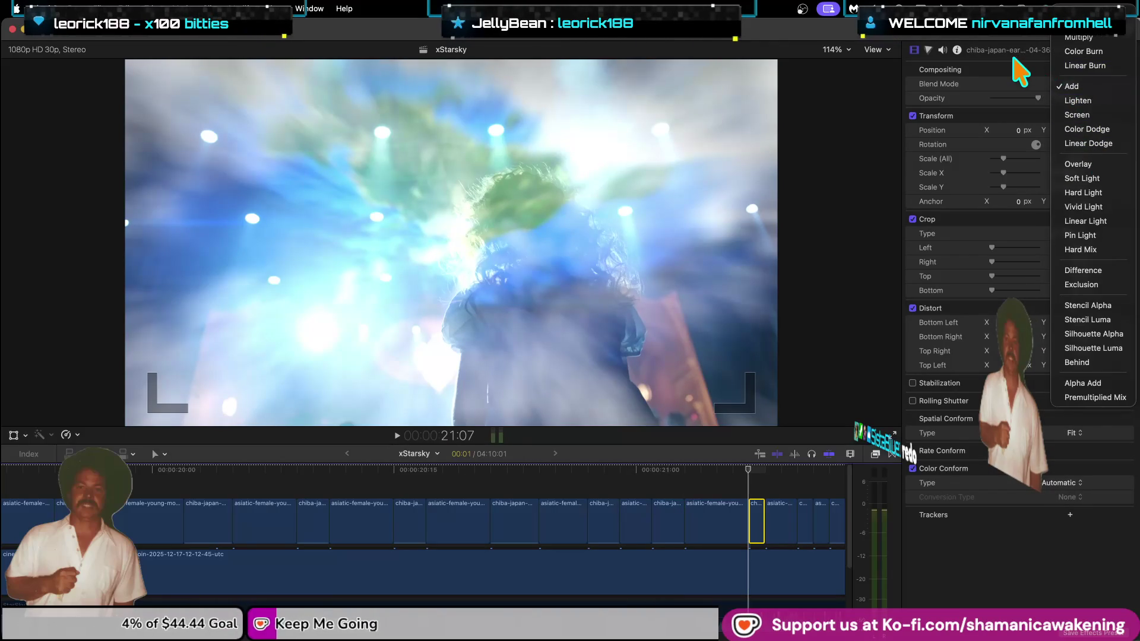
left_click(991, 143)
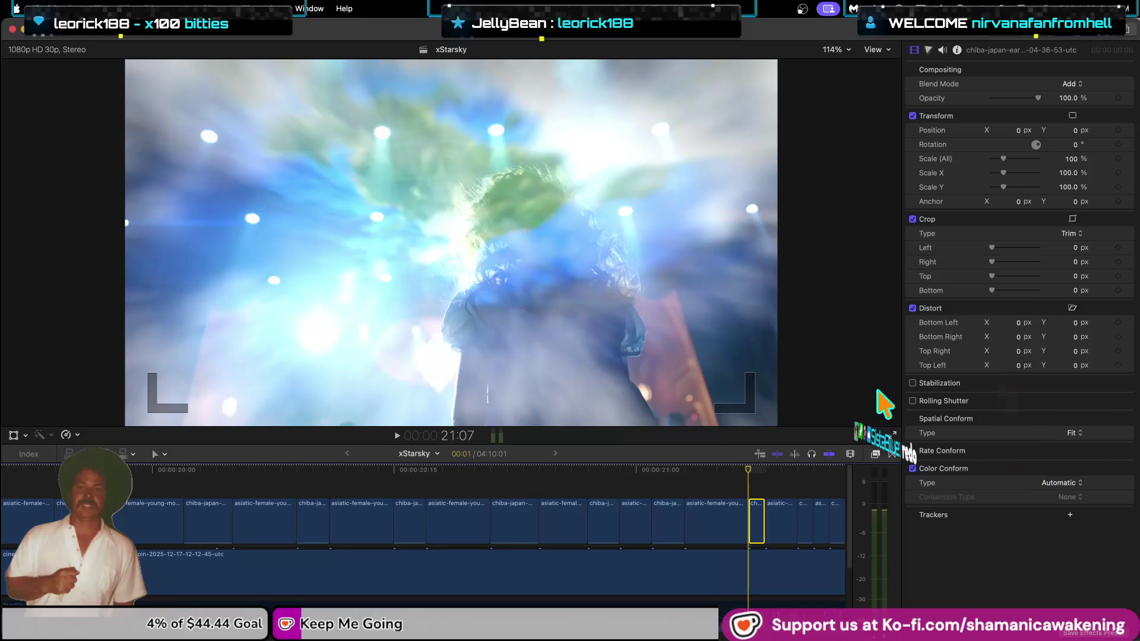
key("Up")
key("Down")
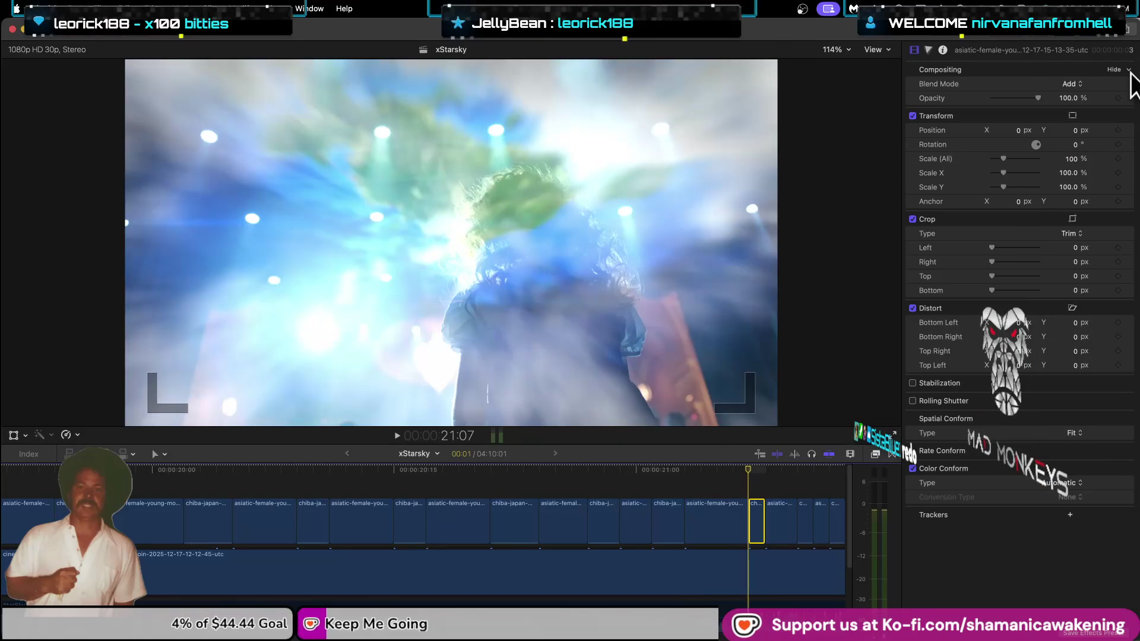
key("Down")
left_click(1078, 83)
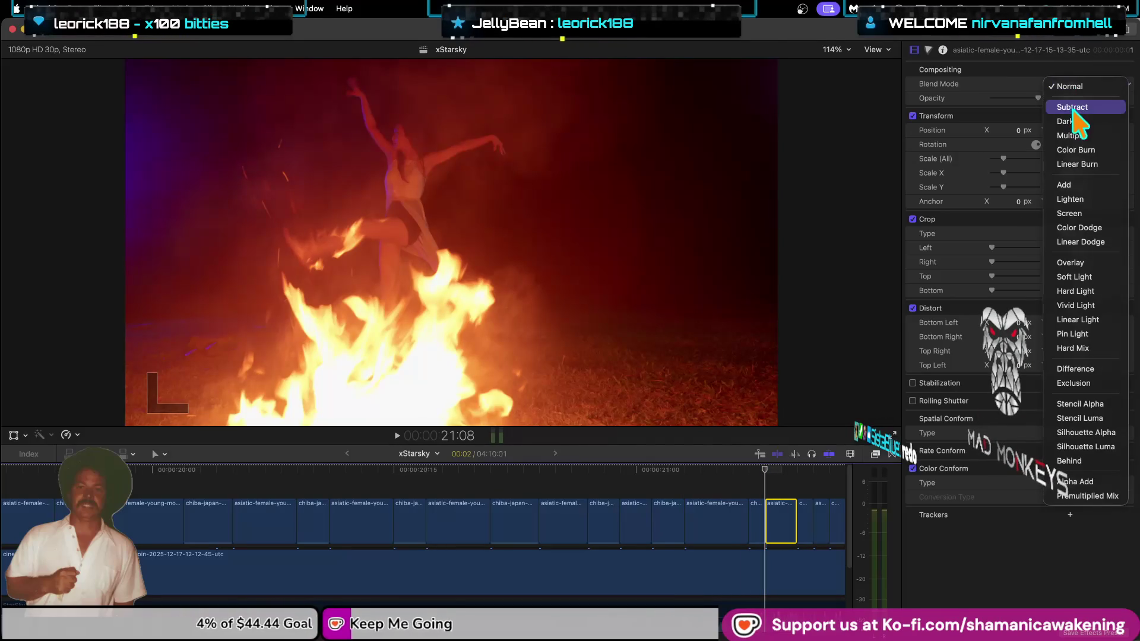
left_click(1087, 182)
Give three more overlay clips, including the fire clip, the Add blend mode.
key("Down")
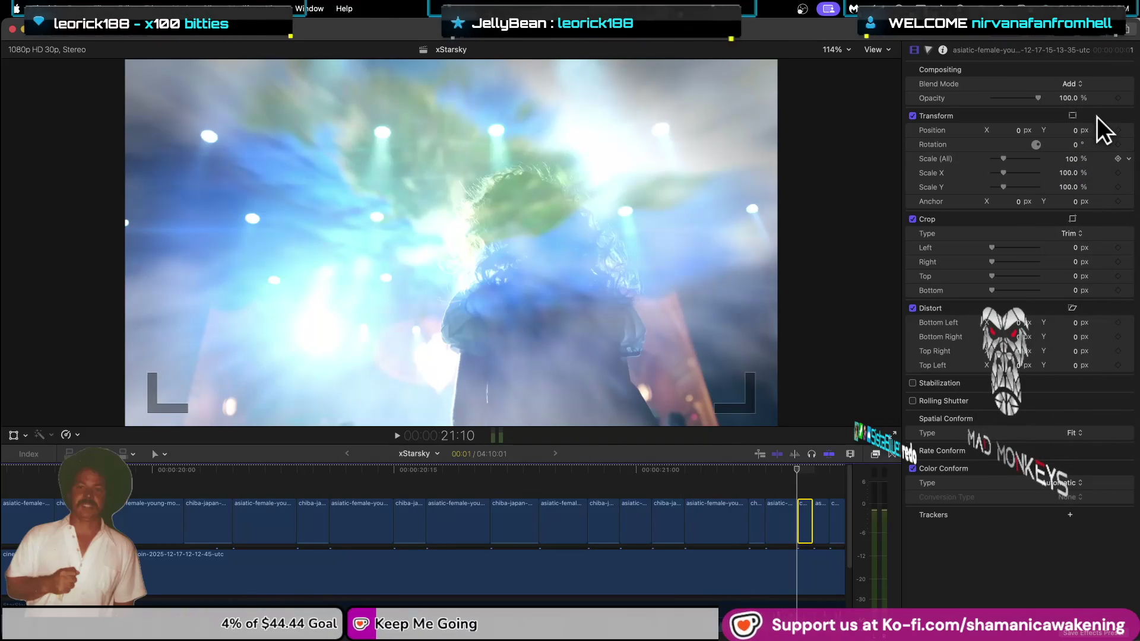
key("Down")
left_click(1080, 84)
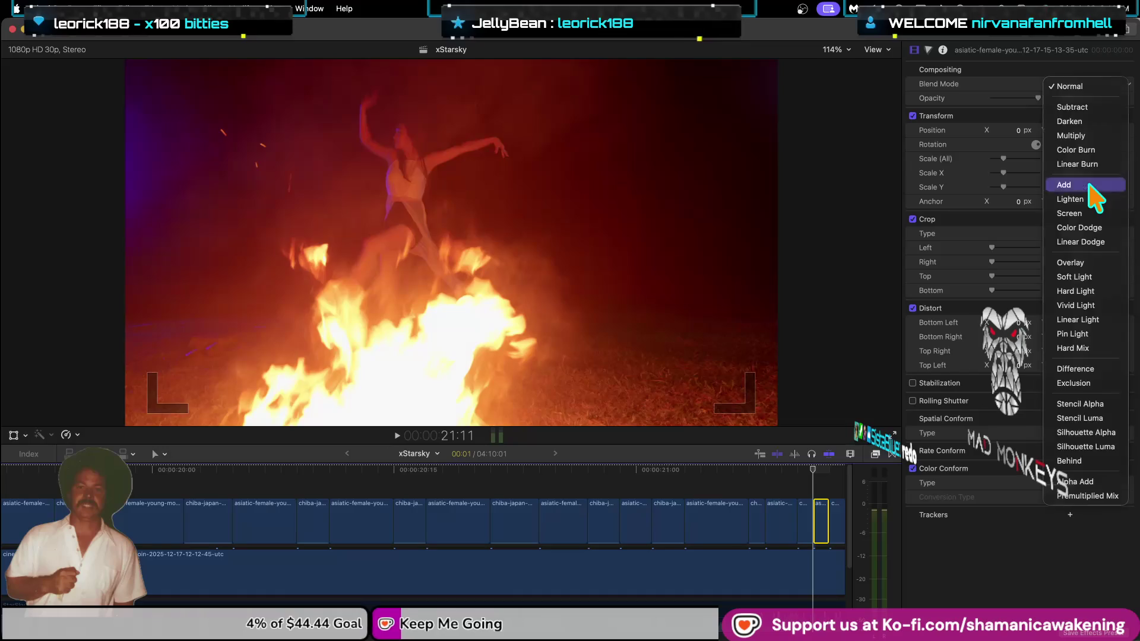
left_click(1090, 185)
key("Down")
key("Down")
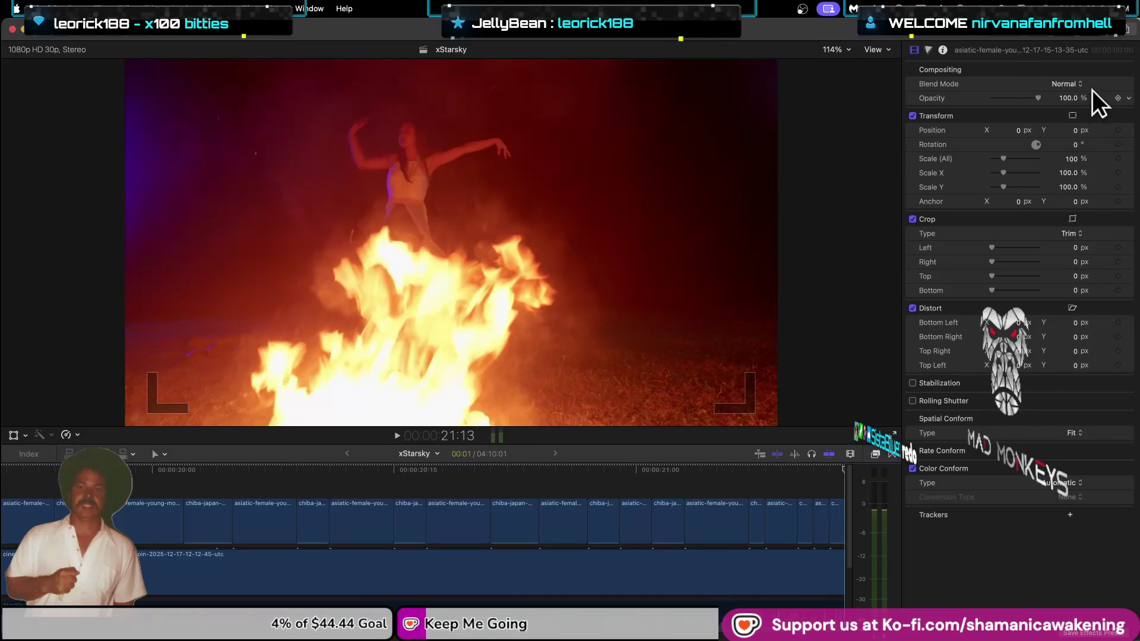
left_click(1078, 84)
left_click(1098, 184)
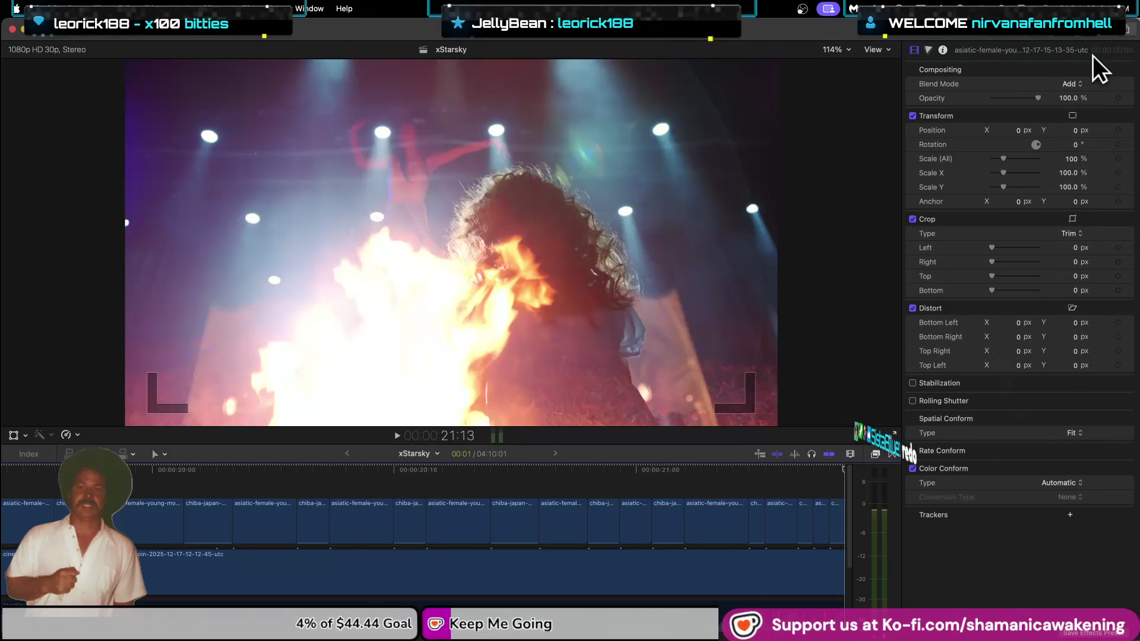
key("Down")
key("Down")
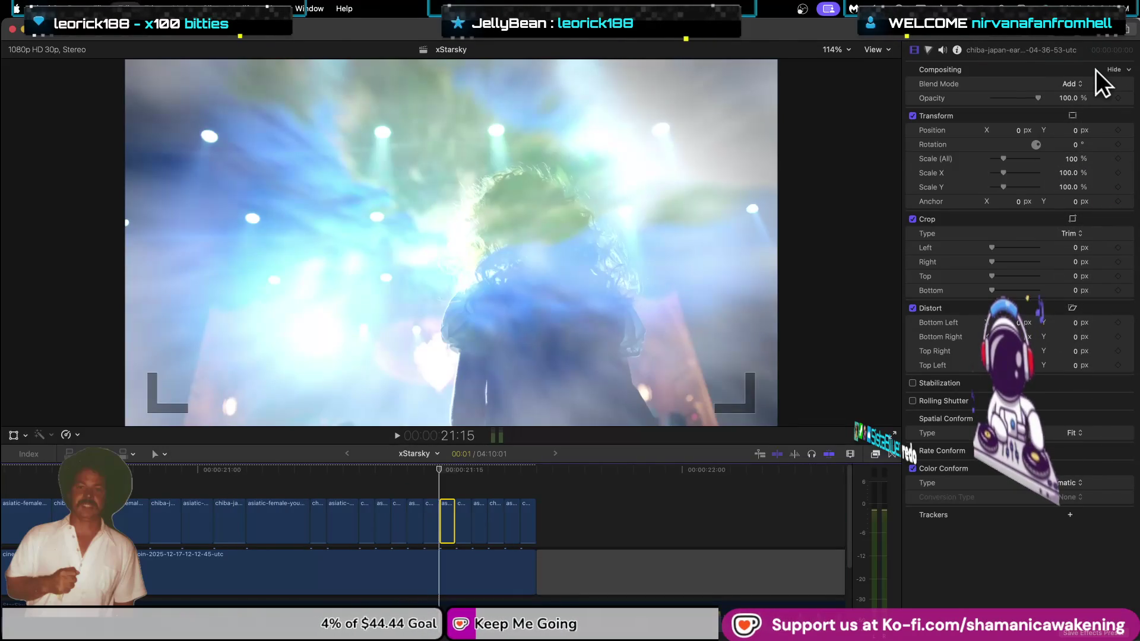
left_click(1079, 81)
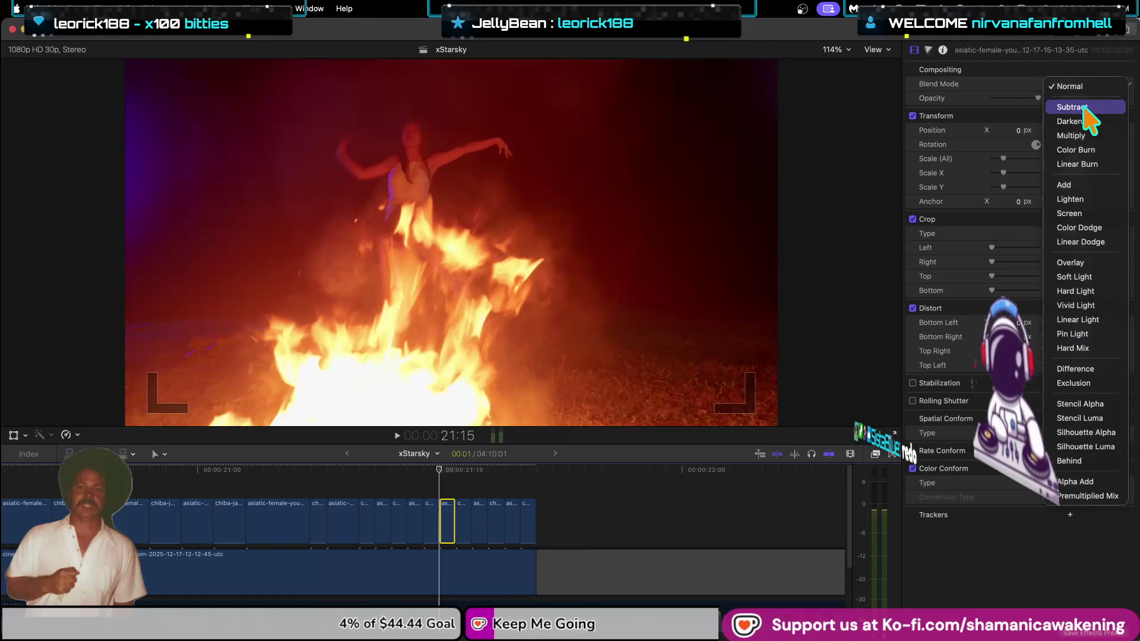
left_click(1098, 186)
Set the last two overlay clips before Starsky5 to Add, then select Starsky5.
key("Down")
key("Down")
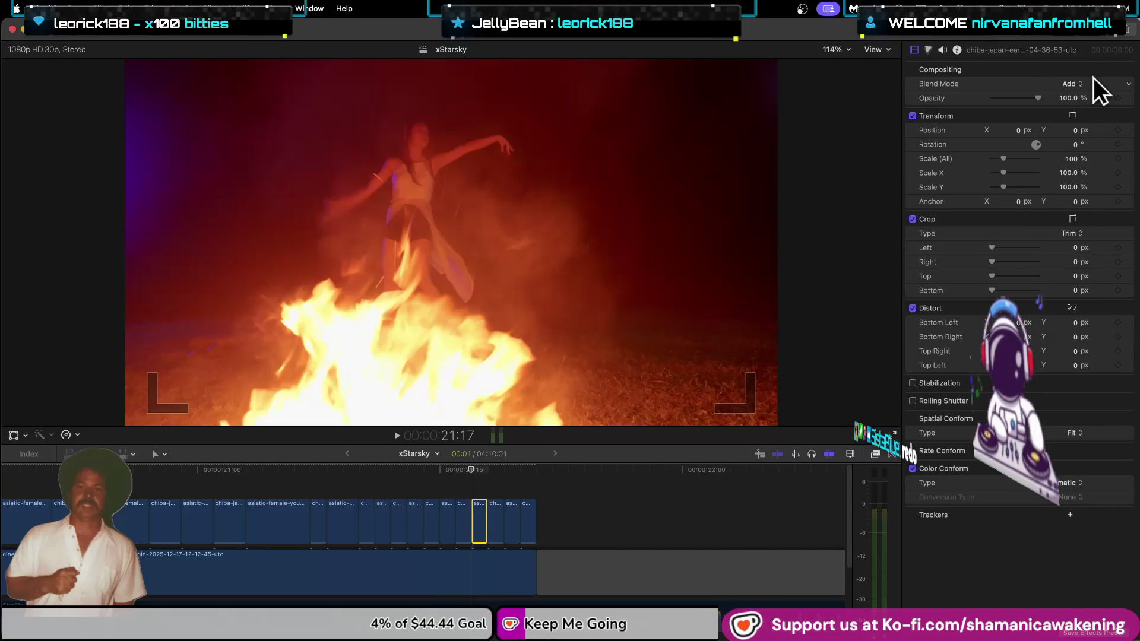
left_click(1082, 83)
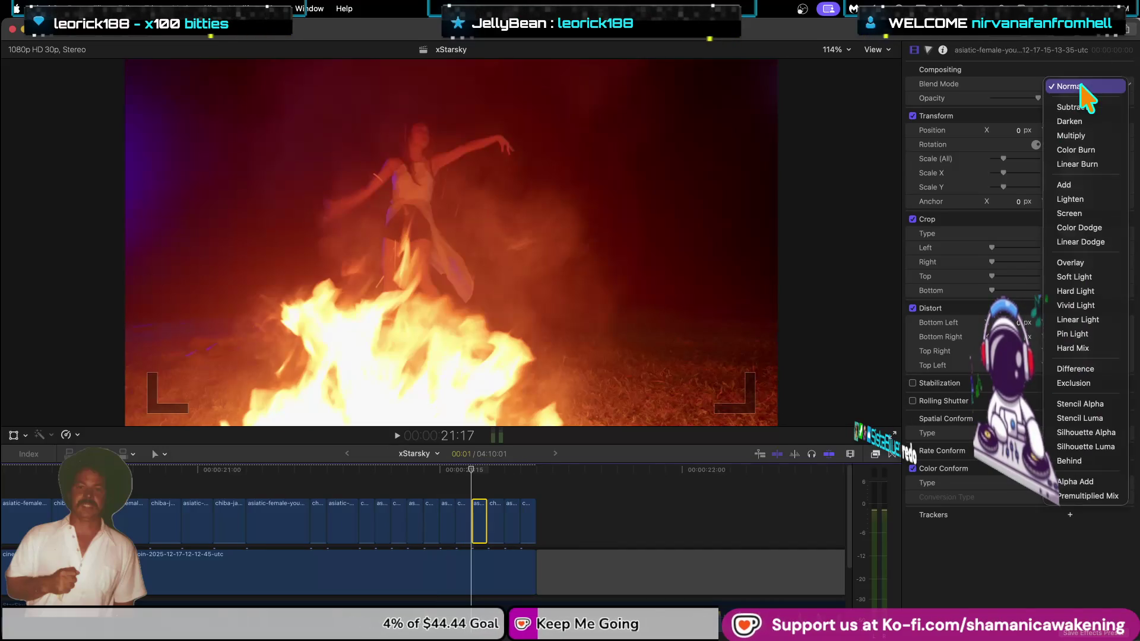
left_click(1100, 184)
key("Down")
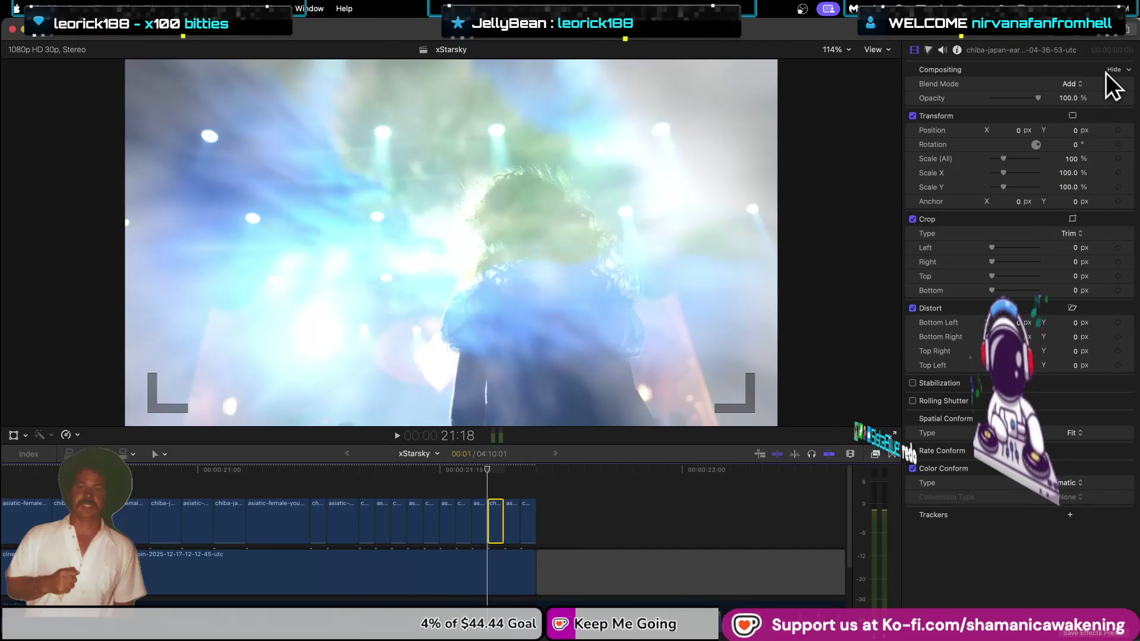
key("Down")
left_click(1081, 84)
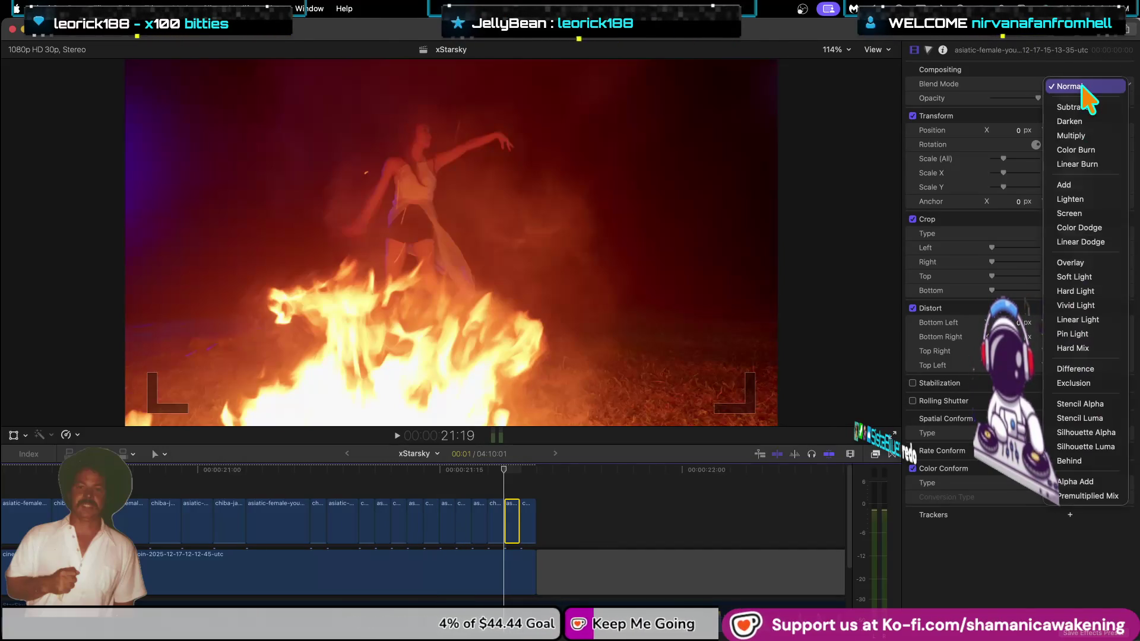
left_click(1097, 185)
key("Down")
key("Down")
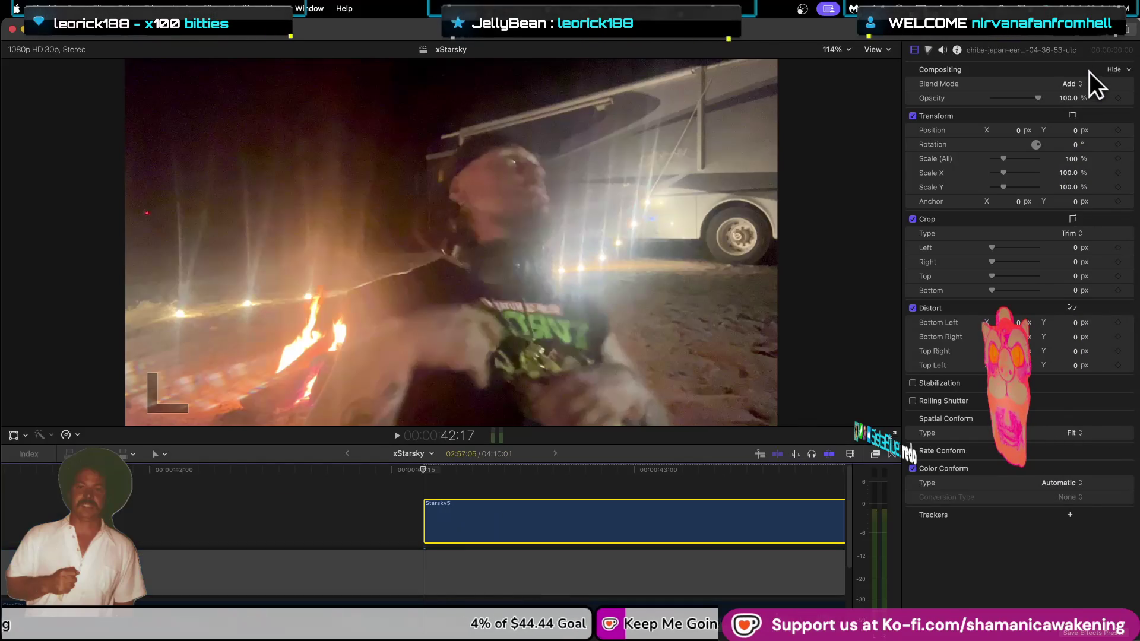
Keep Starsky5 on Normal, drag its start five seconds earlier, zoom out and select it.
left_click(1077, 84)
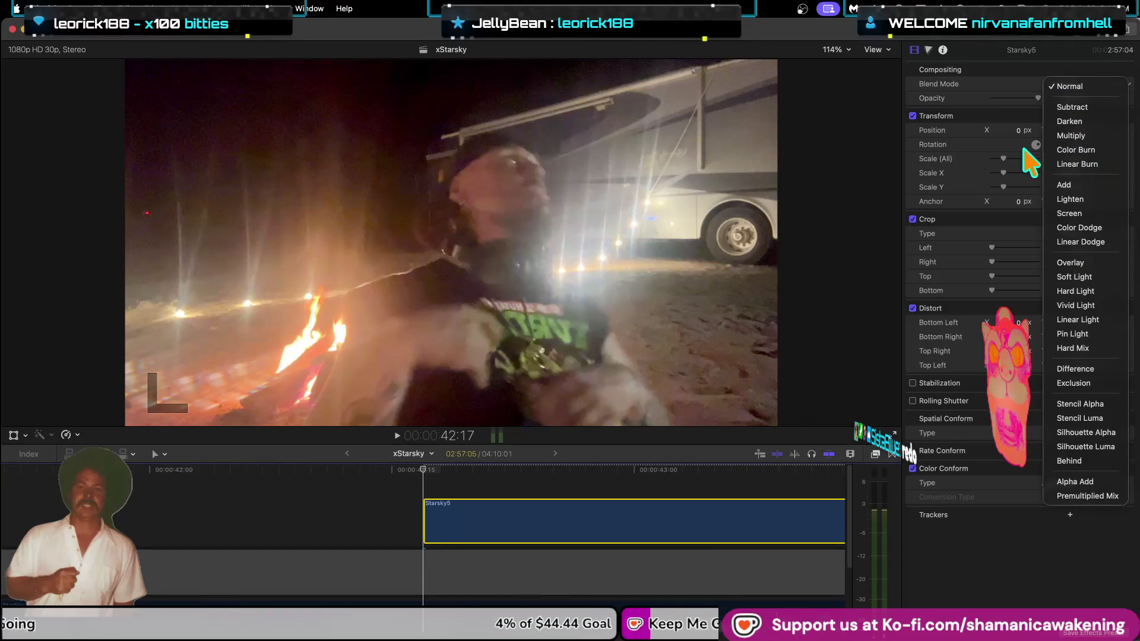
left_click(423, 525)
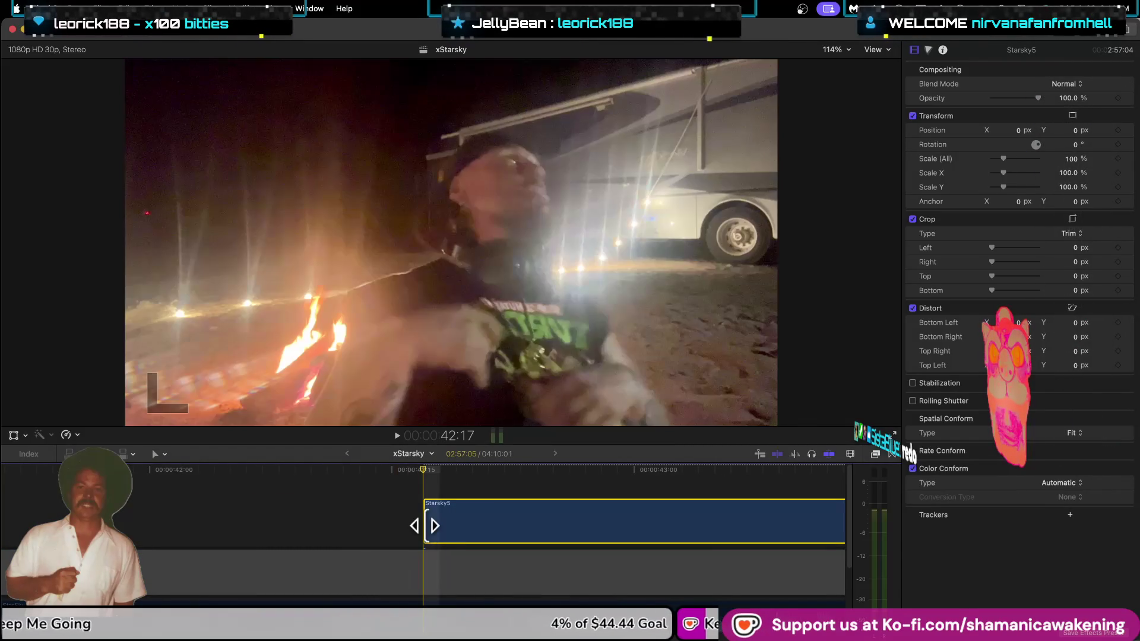
left_click_drag(423, 525, 261, 520)
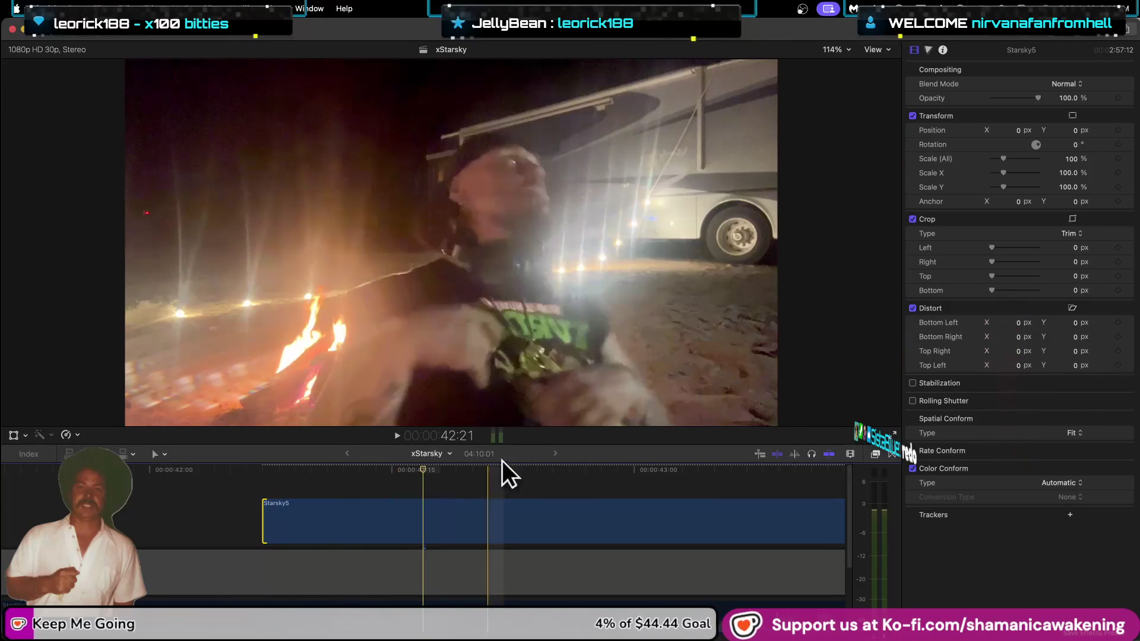
key("super+minus")
key("super+minus")
key("super+minus")
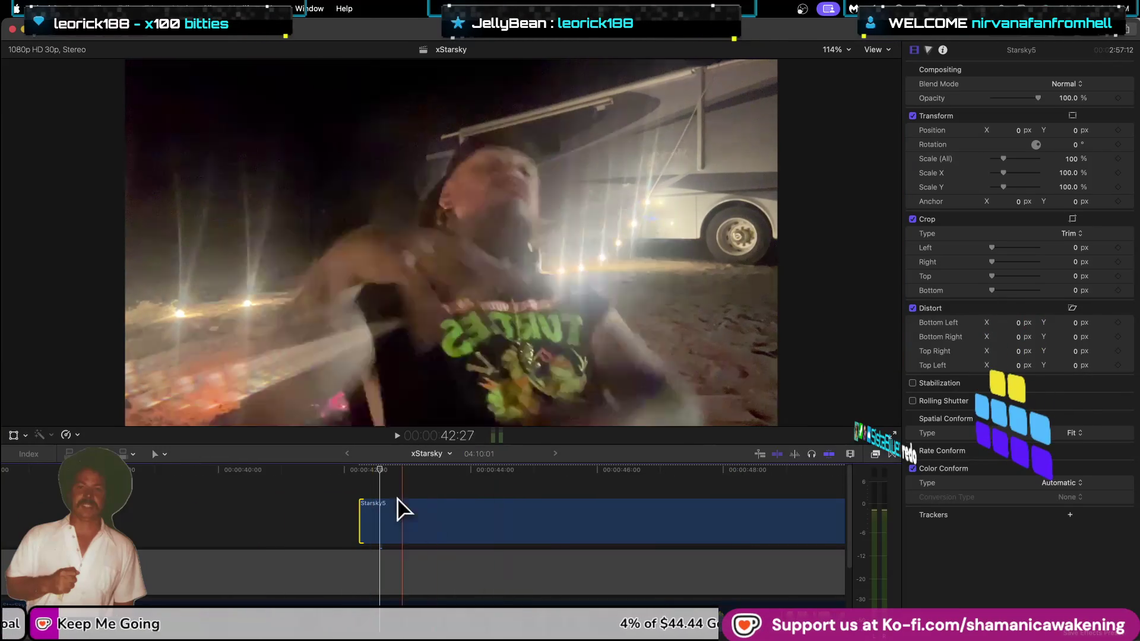
left_click_drag(378, 469, 309, 521)
left_click(448, 535)
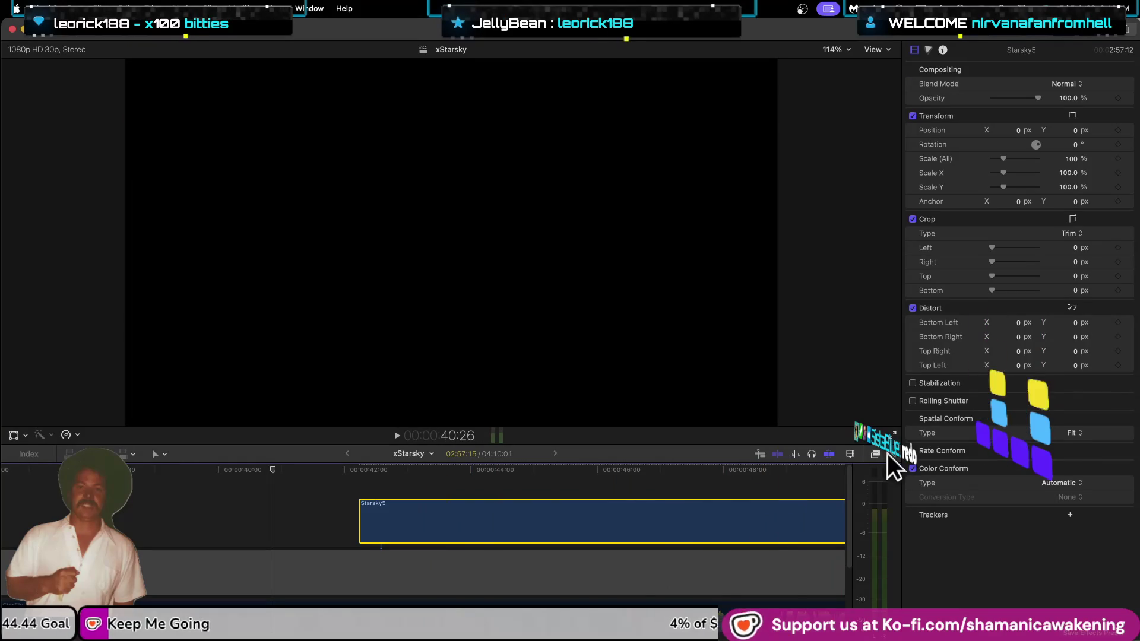
left_click(877, 455)
left_click(876, 455)
Search the effects, drag Custom LUT onto Starsky5, and pick Choose Custom LUT… from its LUT list.
left_click(877, 455)
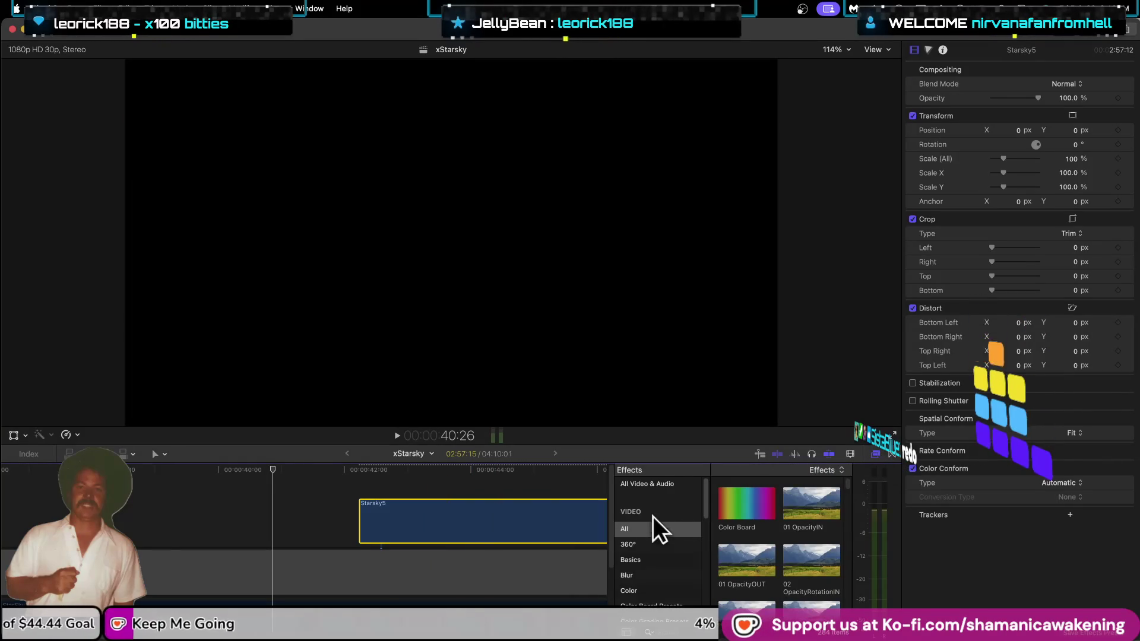
left_click(699, 483)
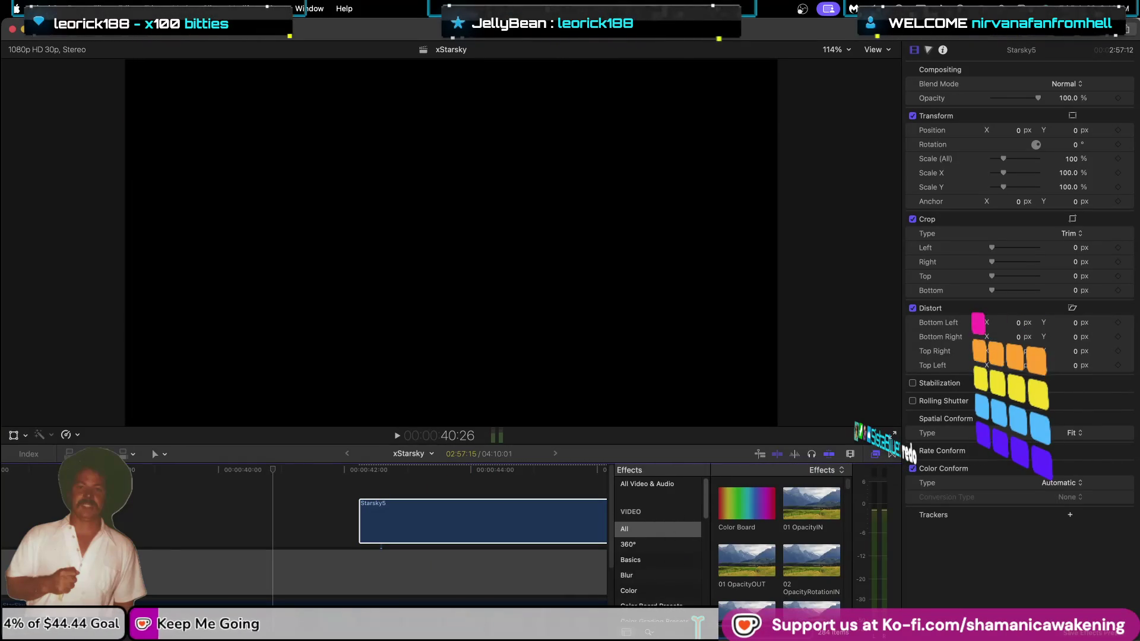
type("blur")
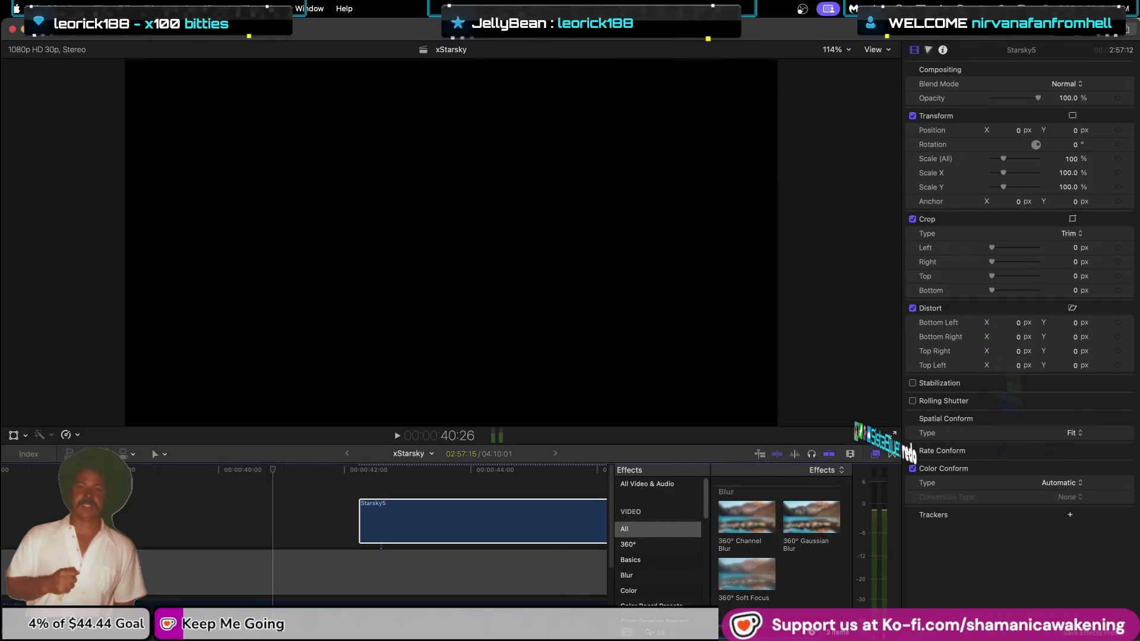
key("BackSpace")
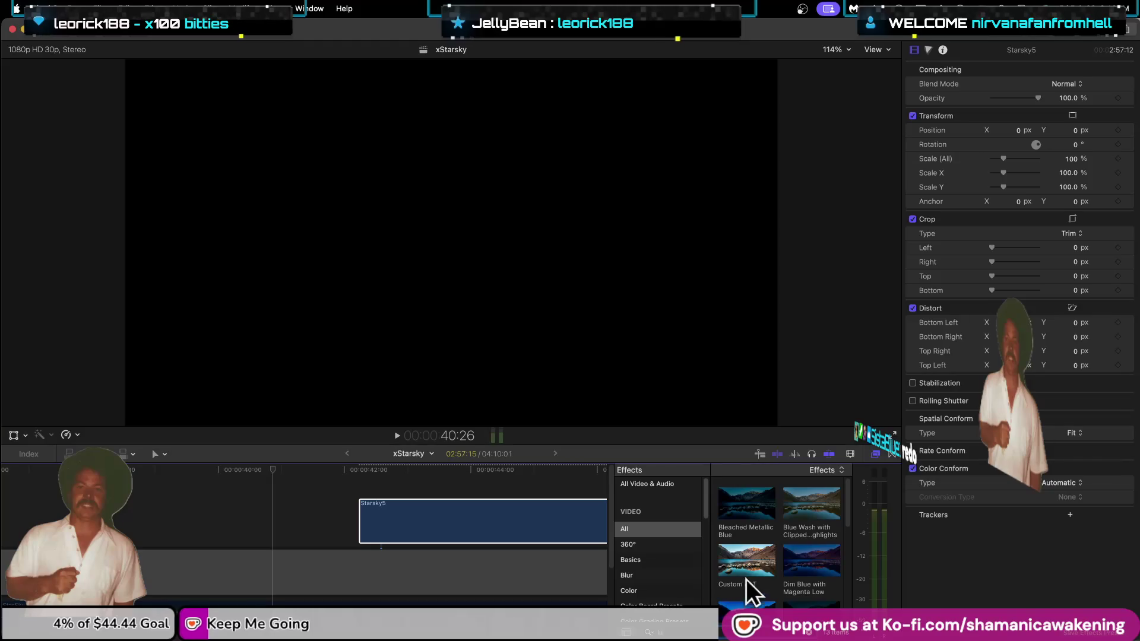
left_click_drag(753, 577, 537, 537)
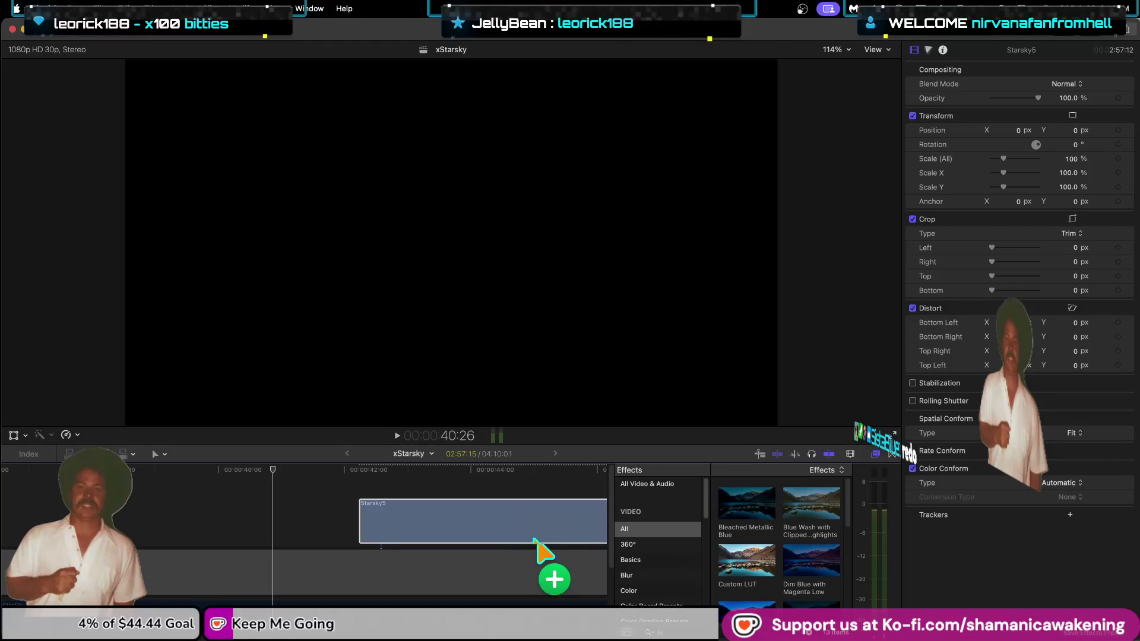
left_click(1073, 102)
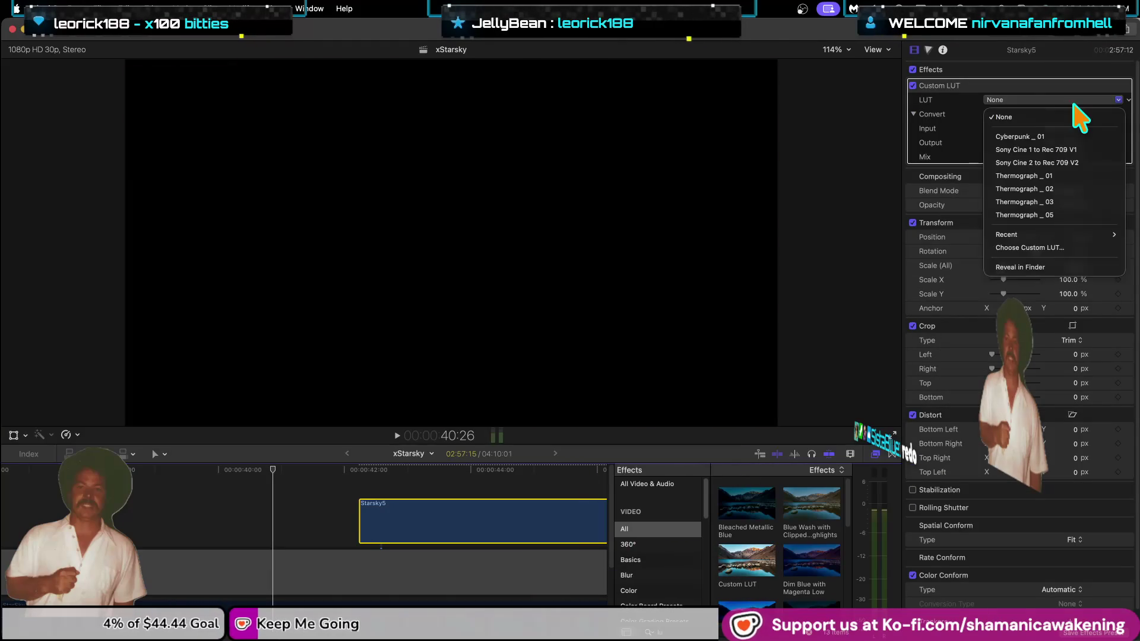
left_click(1057, 248)
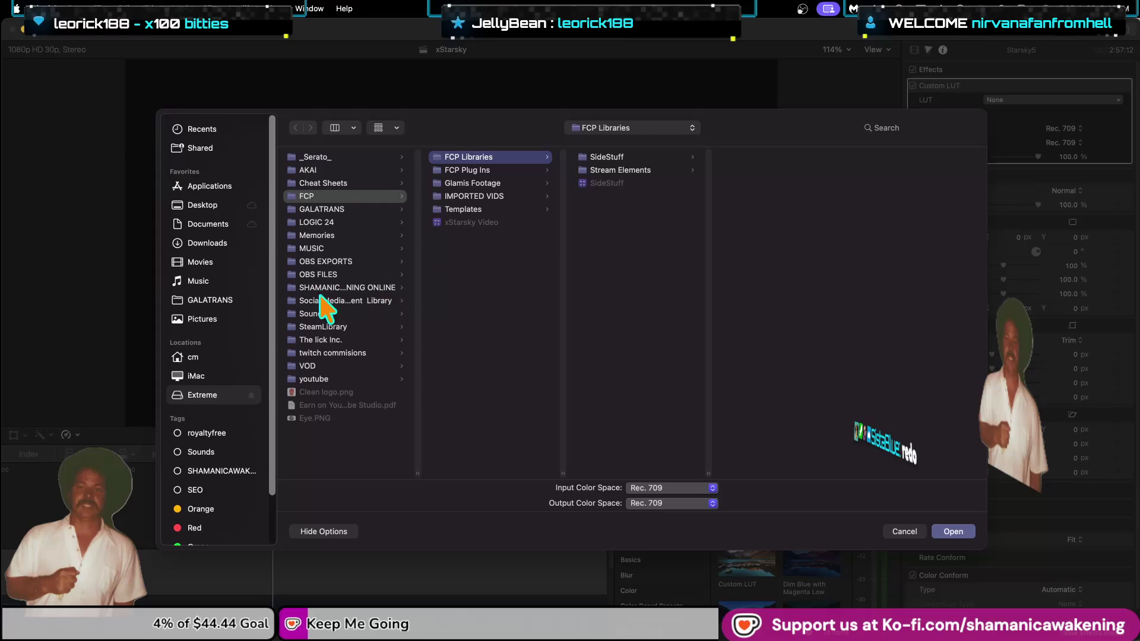
Browse the LUT file picker through FCP Plugins 26 into the Thermograph LUTs folder.
left_click(328, 288)
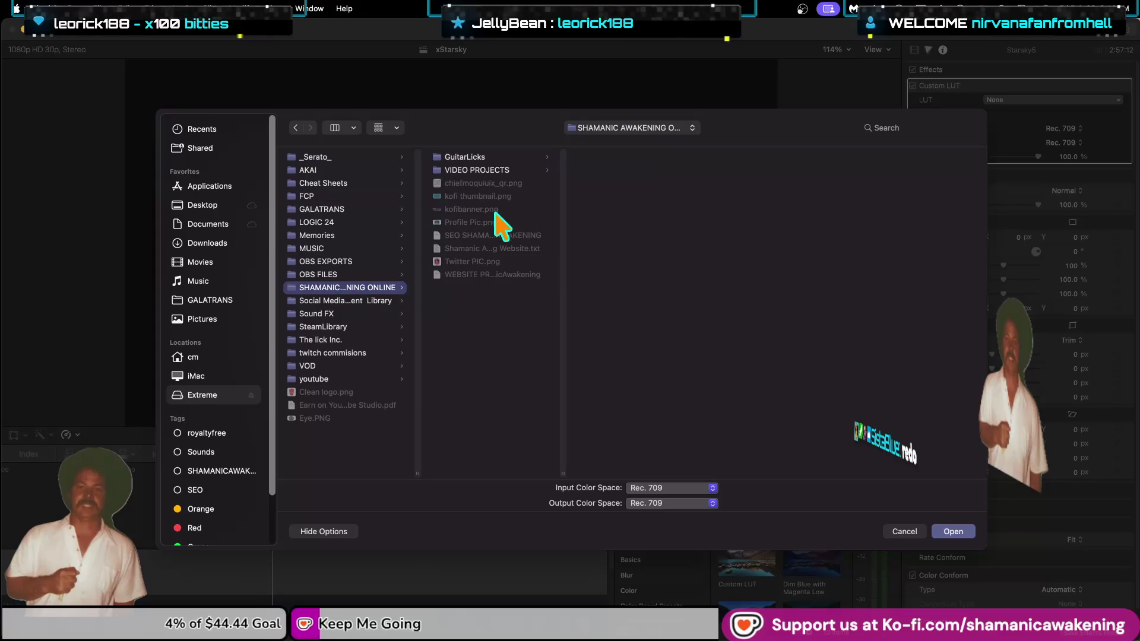
left_click(339, 301)
left_click(360, 290)
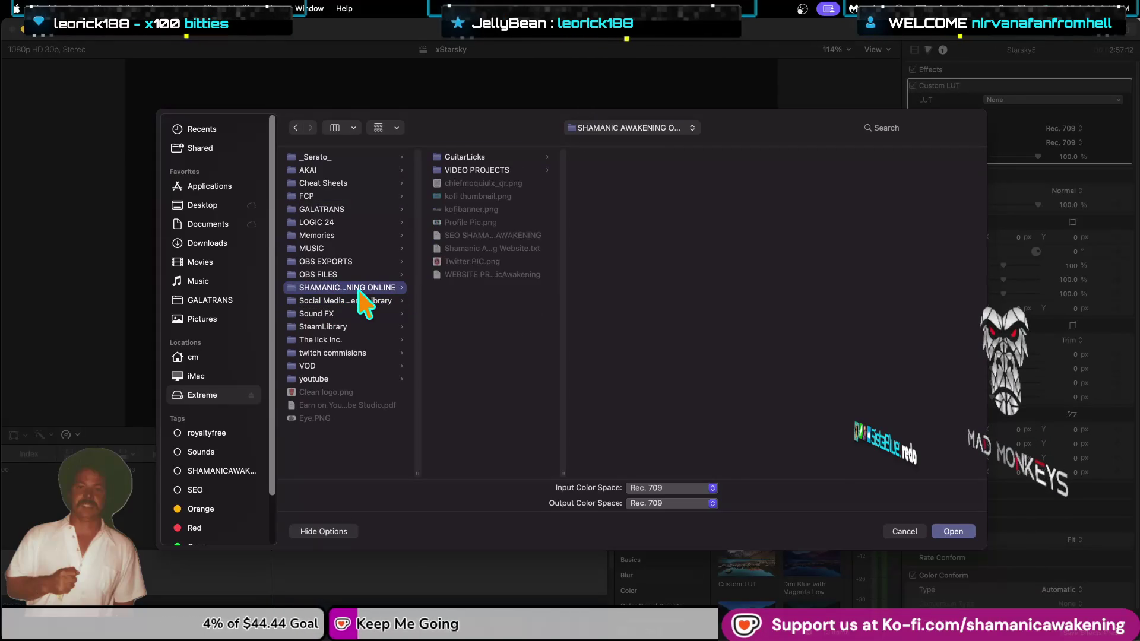
left_click(359, 299)
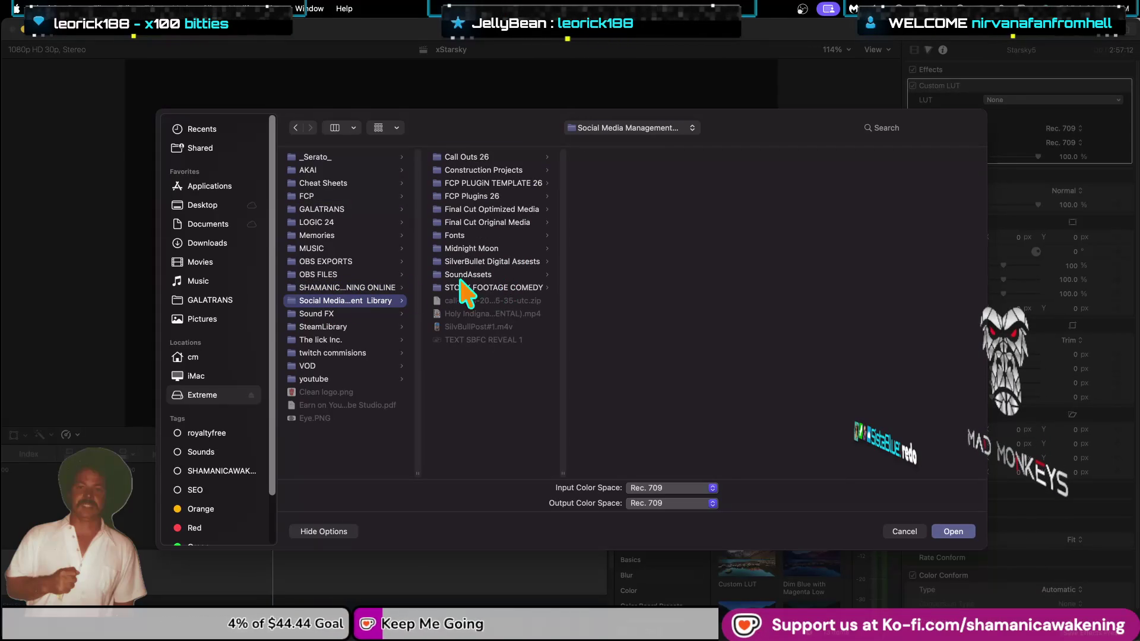
left_click(345, 287)
left_click(346, 300)
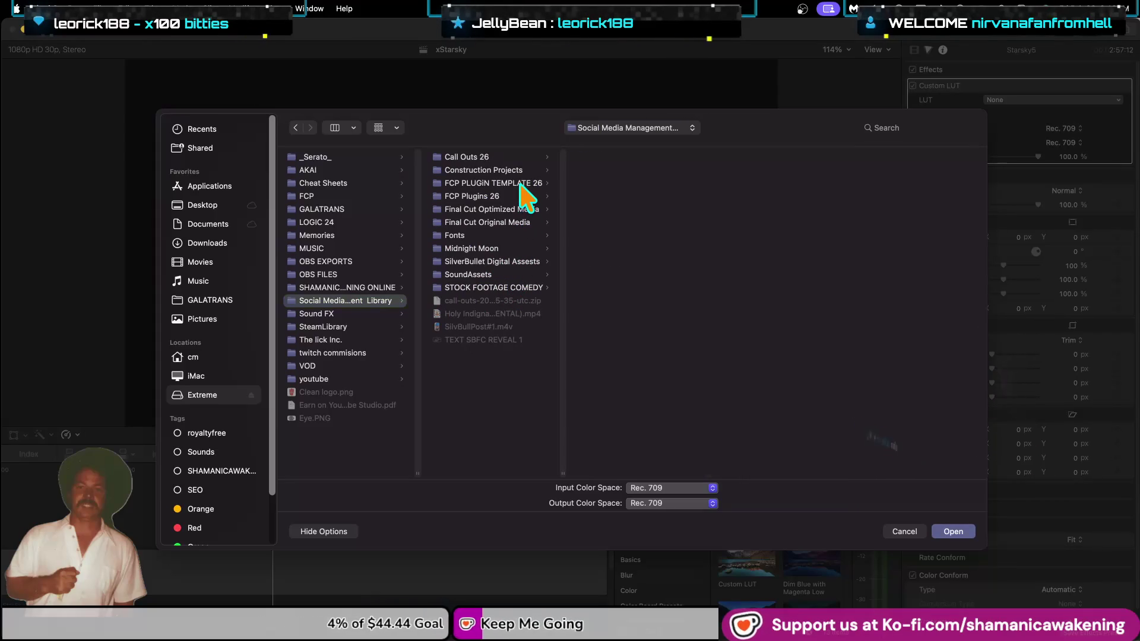
left_click(521, 183)
left_click(520, 196)
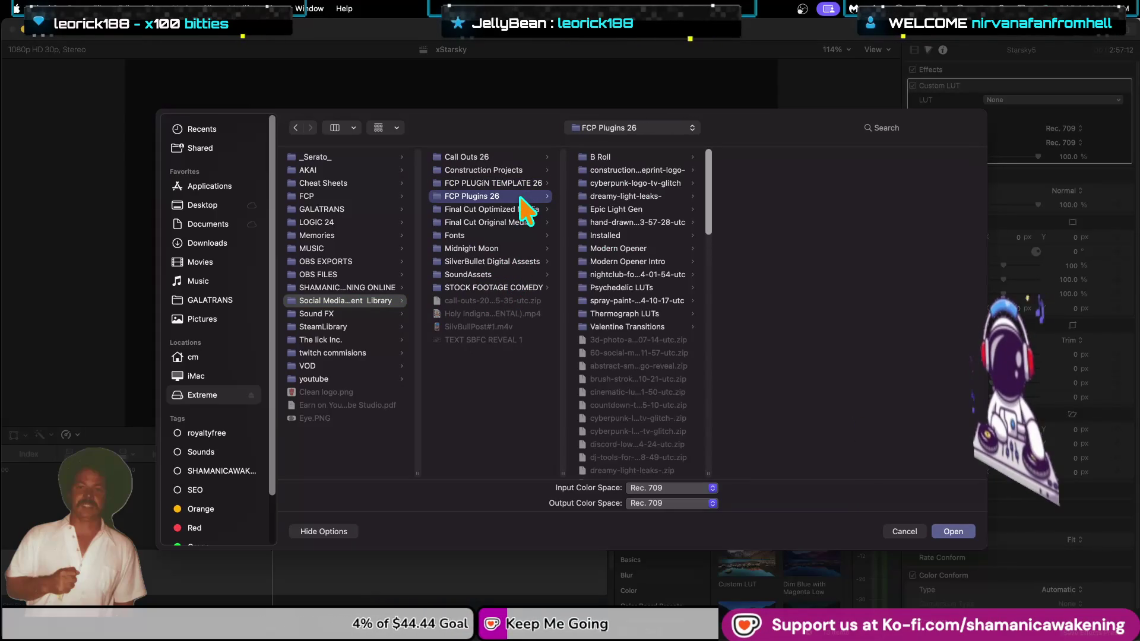
left_click(668, 316)
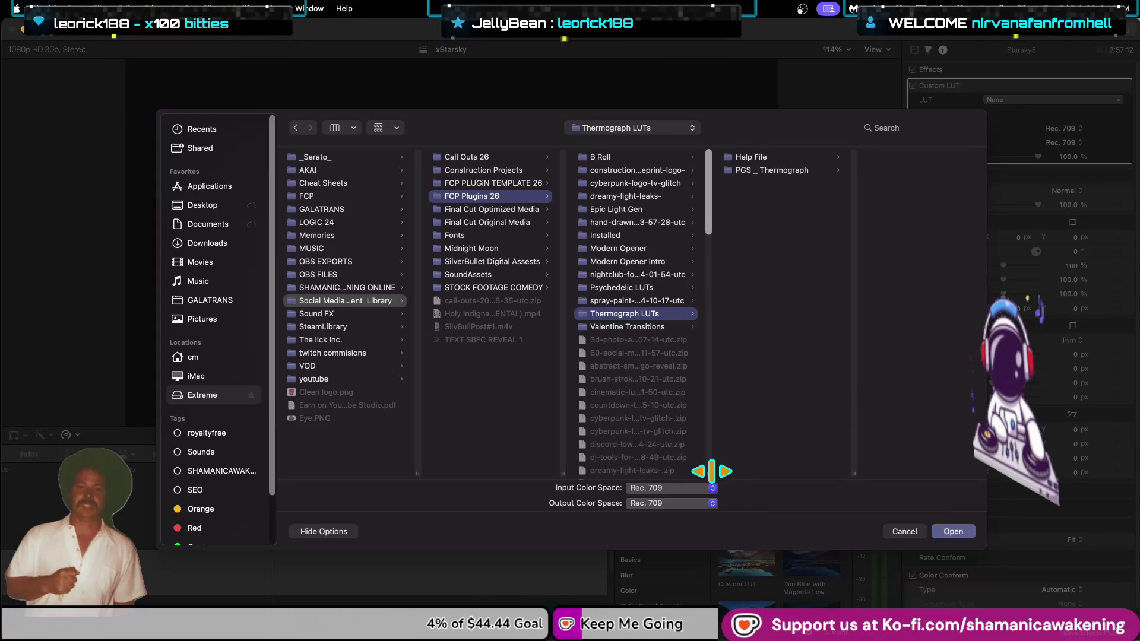
Clear the 'lut' search, widen the Installed column, and right-click glitch-effects-.zip.
left_click_drag(712, 470, 801, 471)
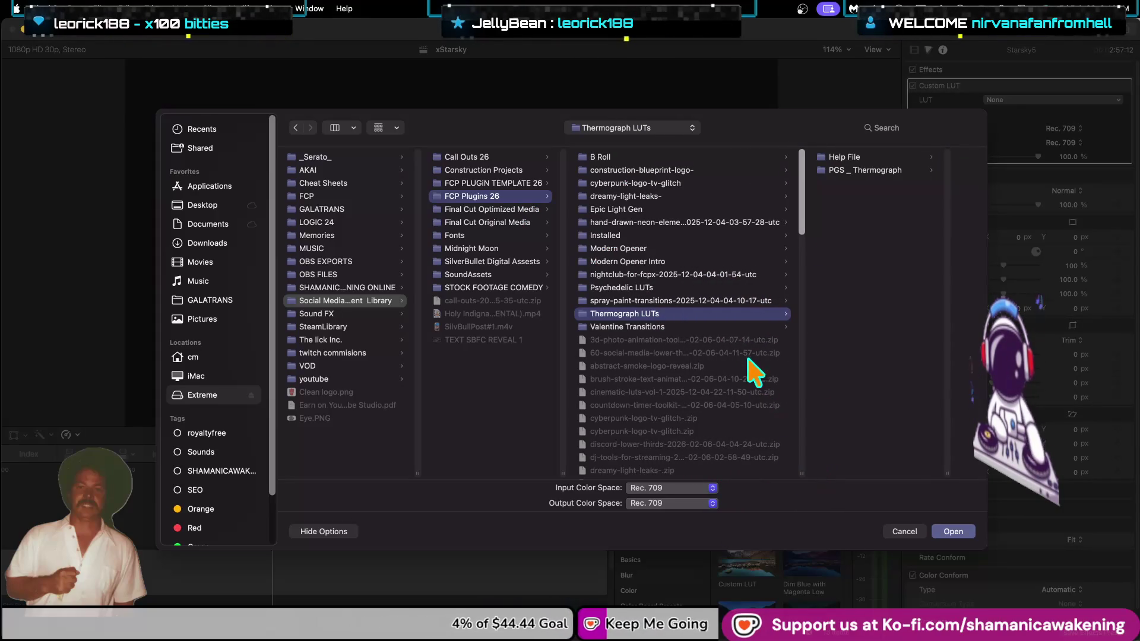
left_click(692, 236)
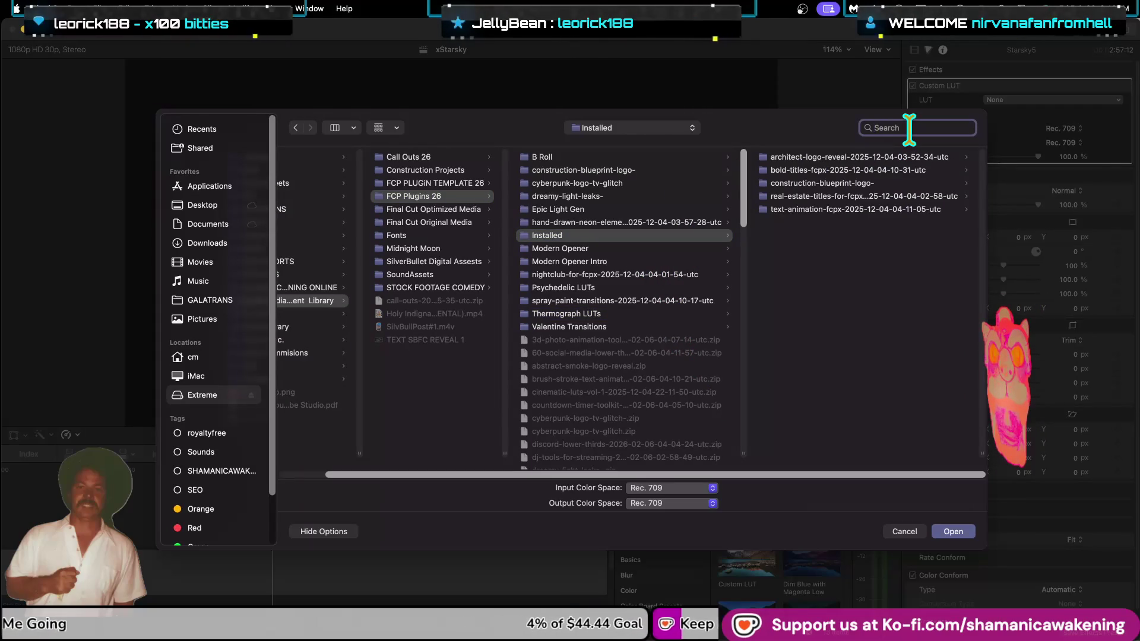
type("lut")
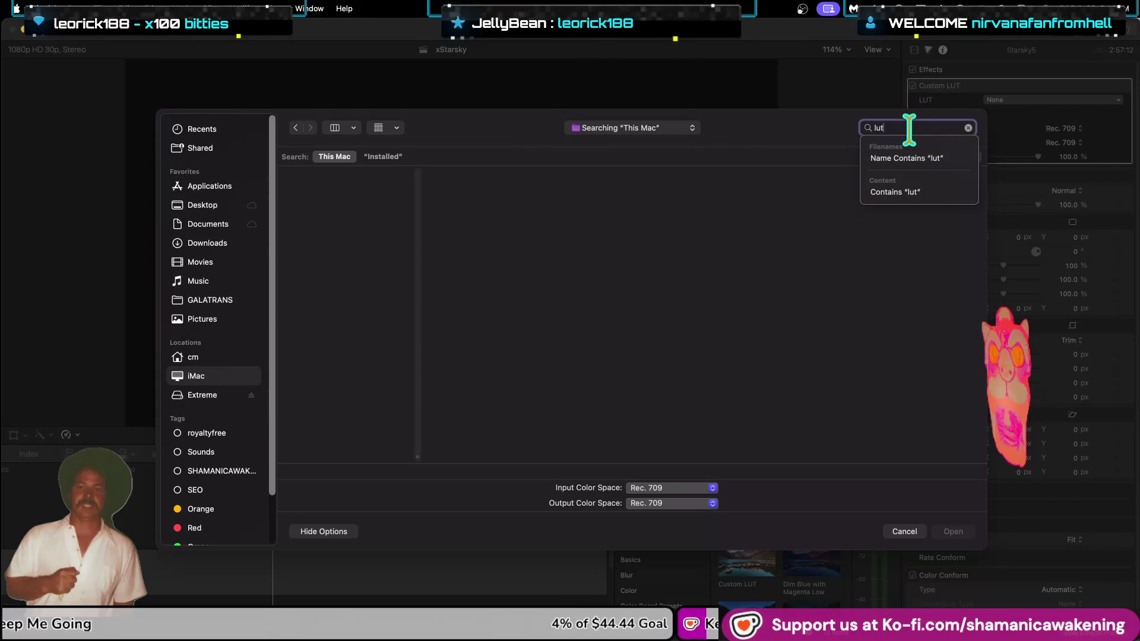
key("BackSpace")
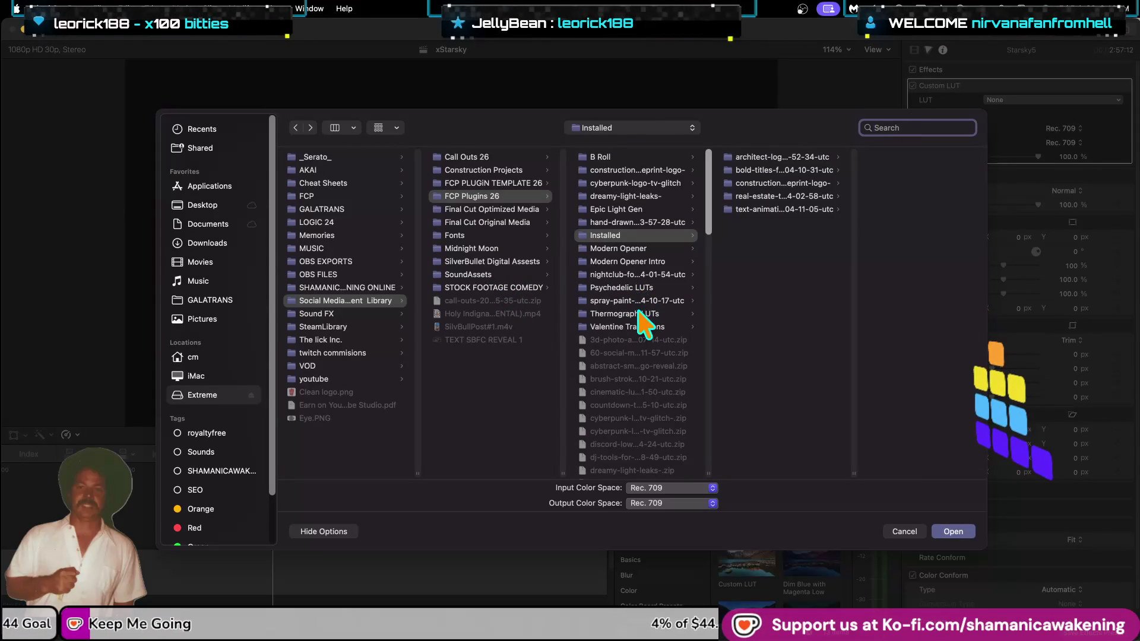
scroll(658, 369, "down", 5)
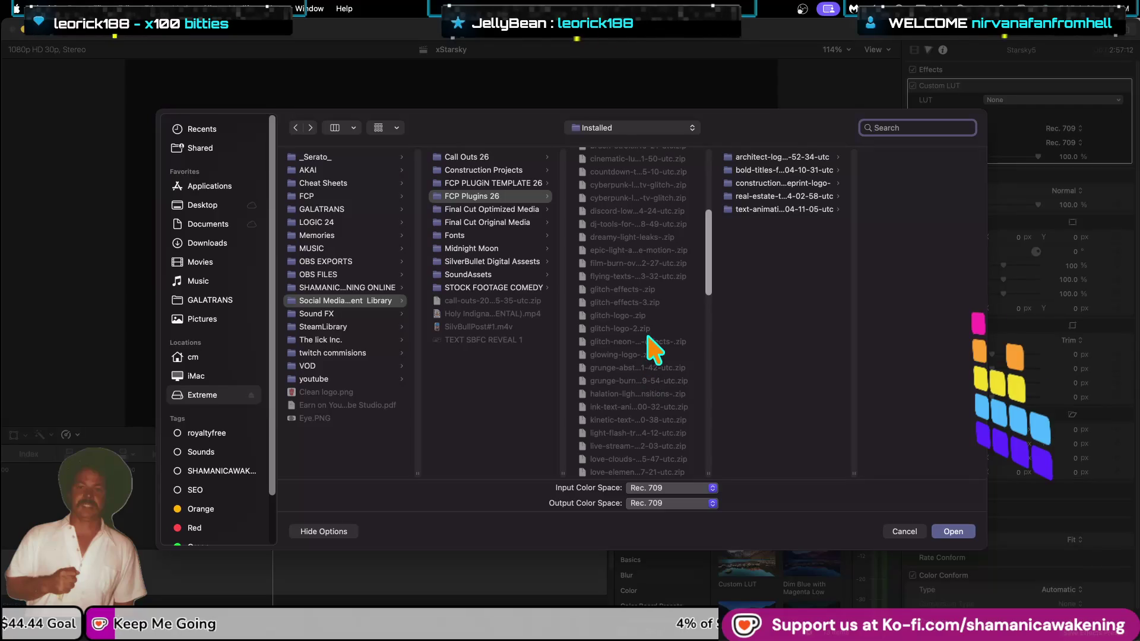
left_click_drag(713, 476, 831, 471)
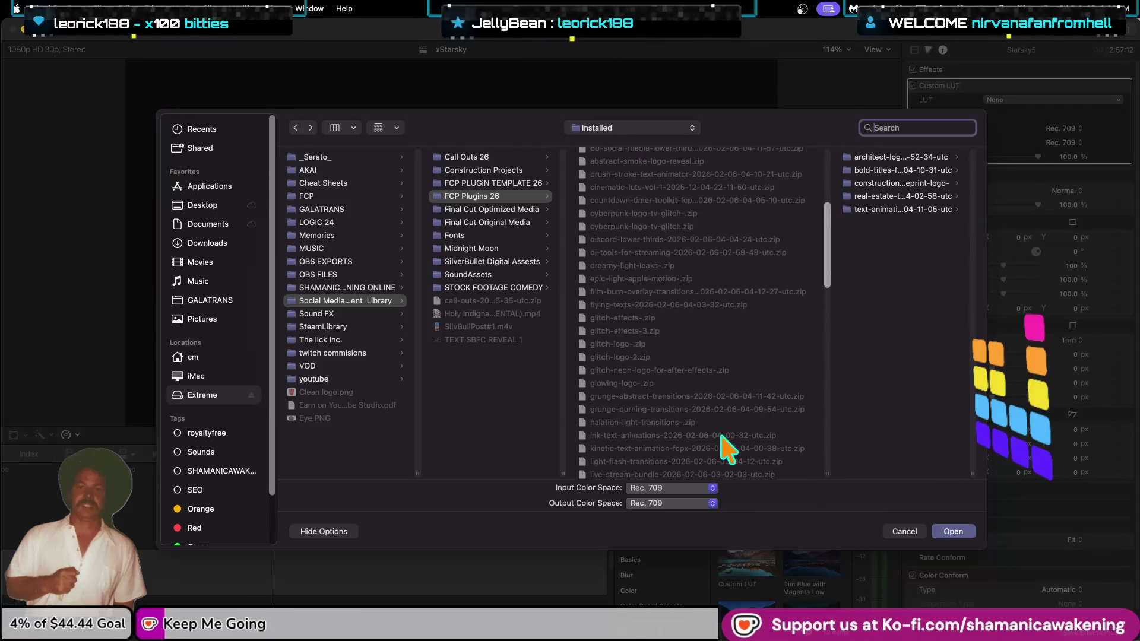
scroll(742, 386, "up", 3)
scroll(725, 356, "up", 1)
right_click(707, 382)
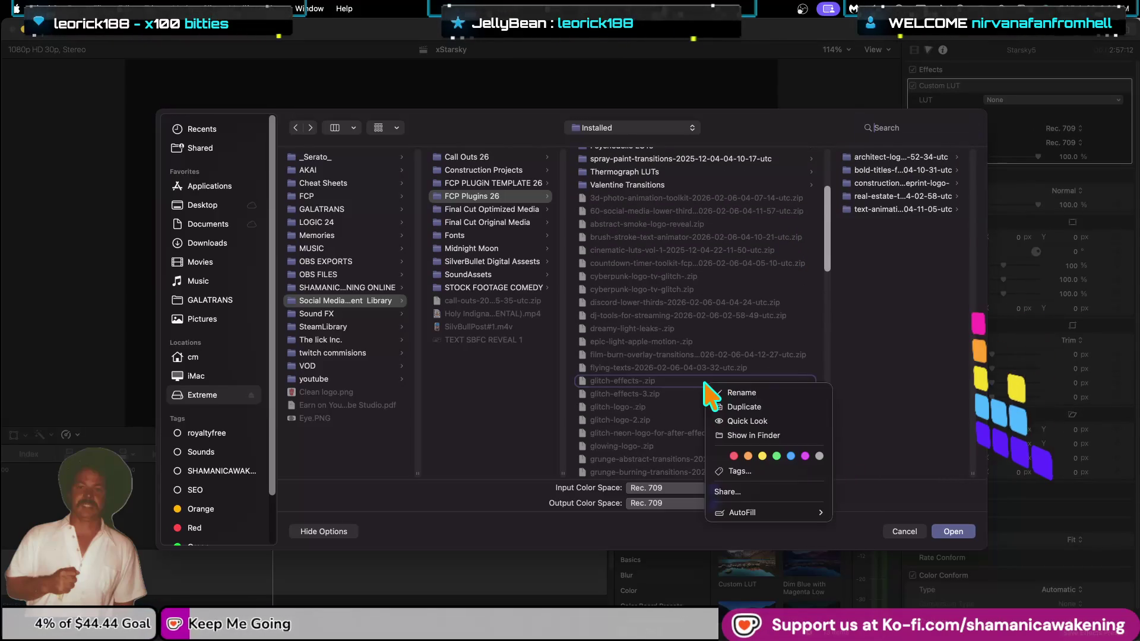
Reveal glitch-effects-.zip in Finder and keep the window in column view.
left_click(734, 436)
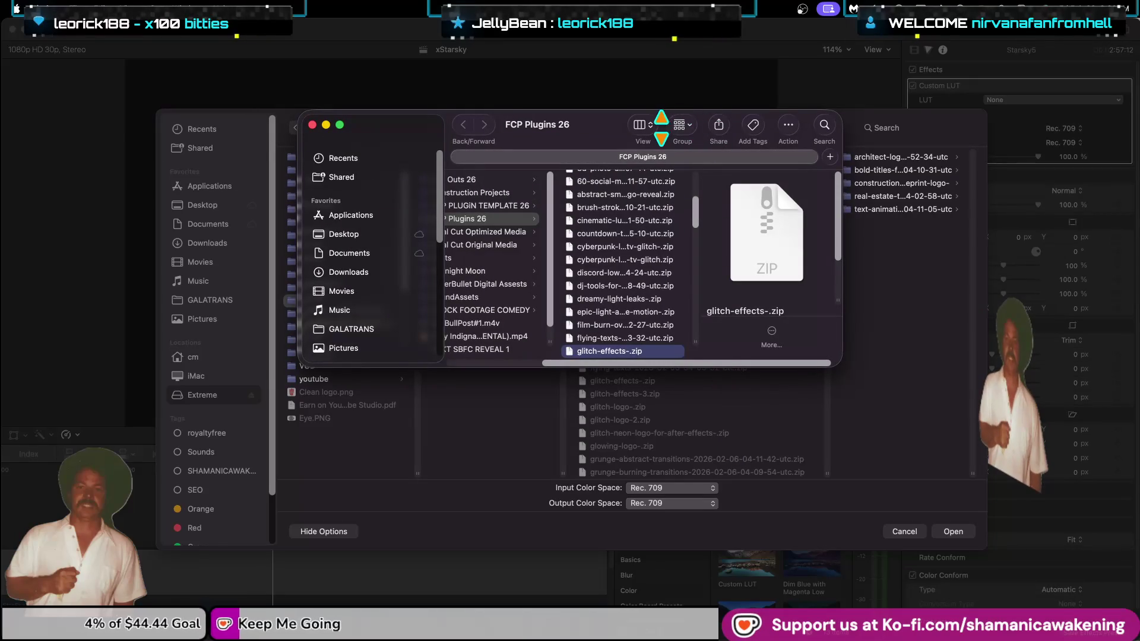
left_click(681, 126)
left_click(682, 127)
left_click(655, 126)
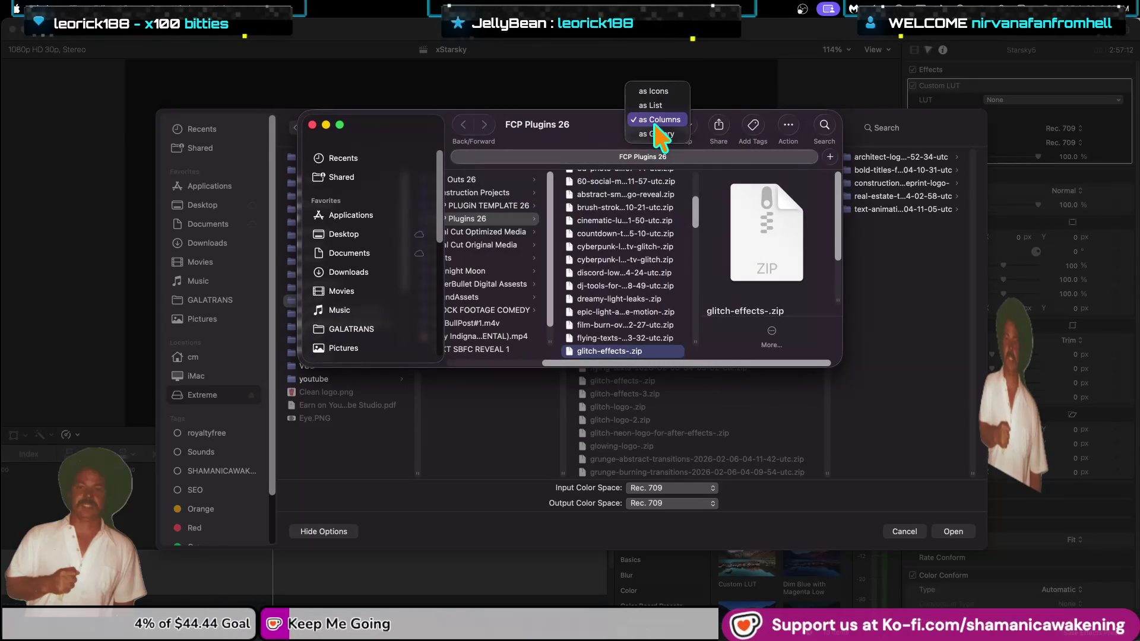
left_click(612, 137)
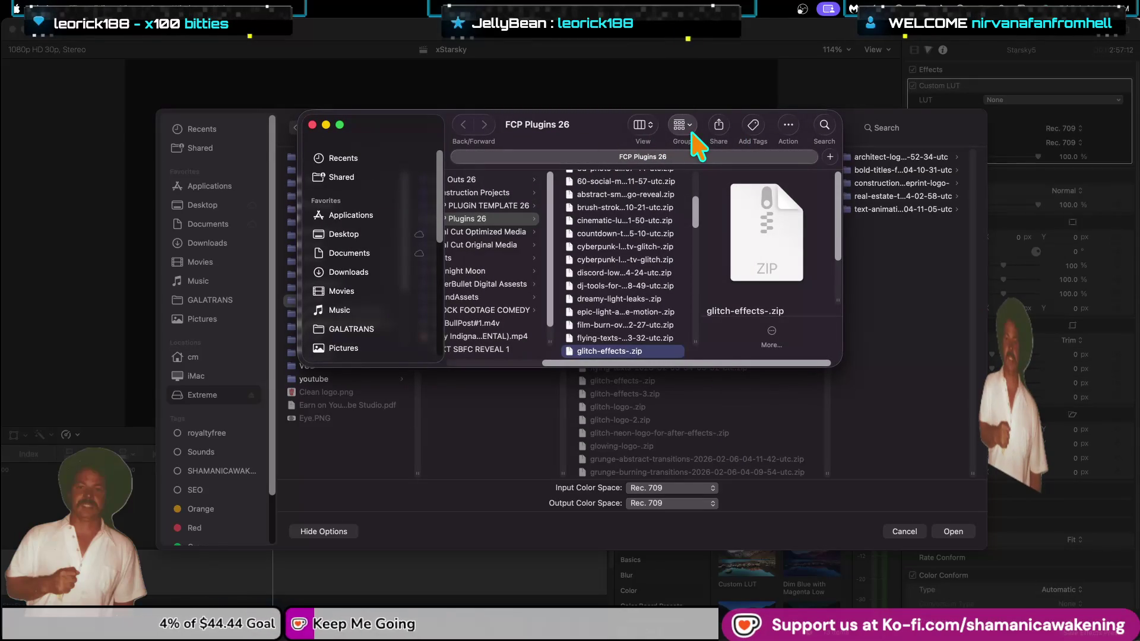
Pick a grouping for the file list and widen the zip column to show full names.
right_click(679, 183)
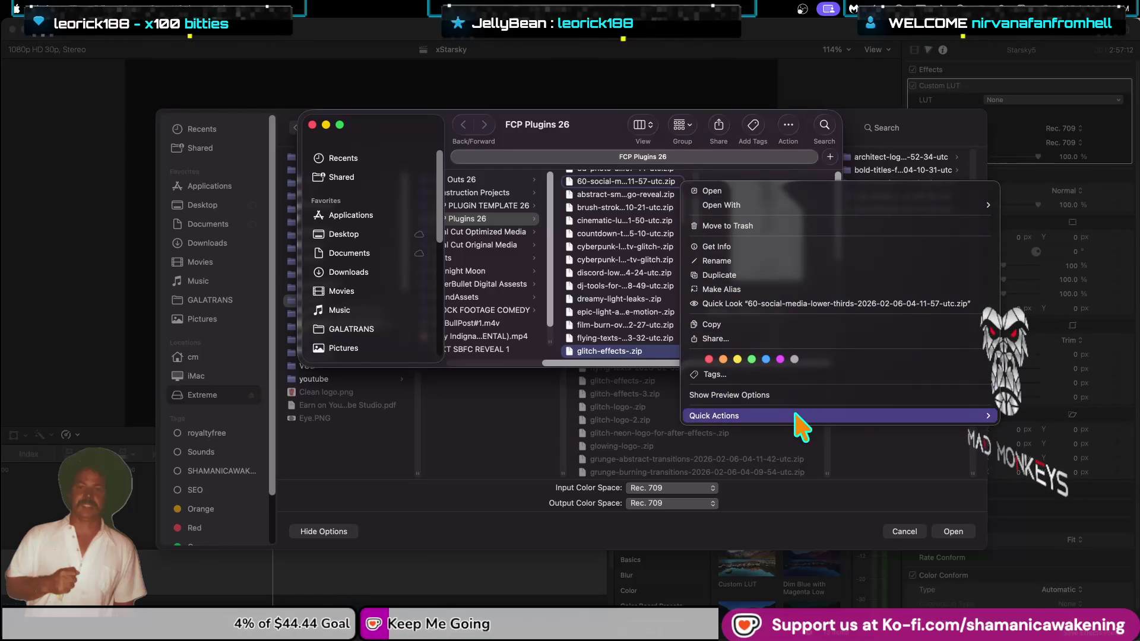
left_click(682, 126)
left_click(681, 126)
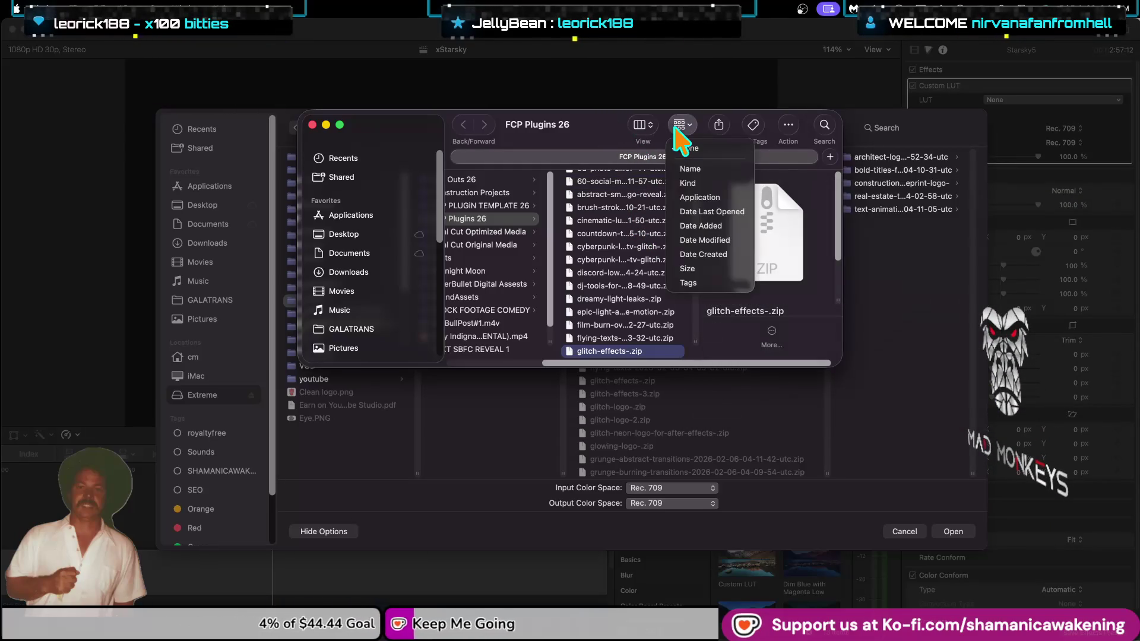
left_click(691, 223)
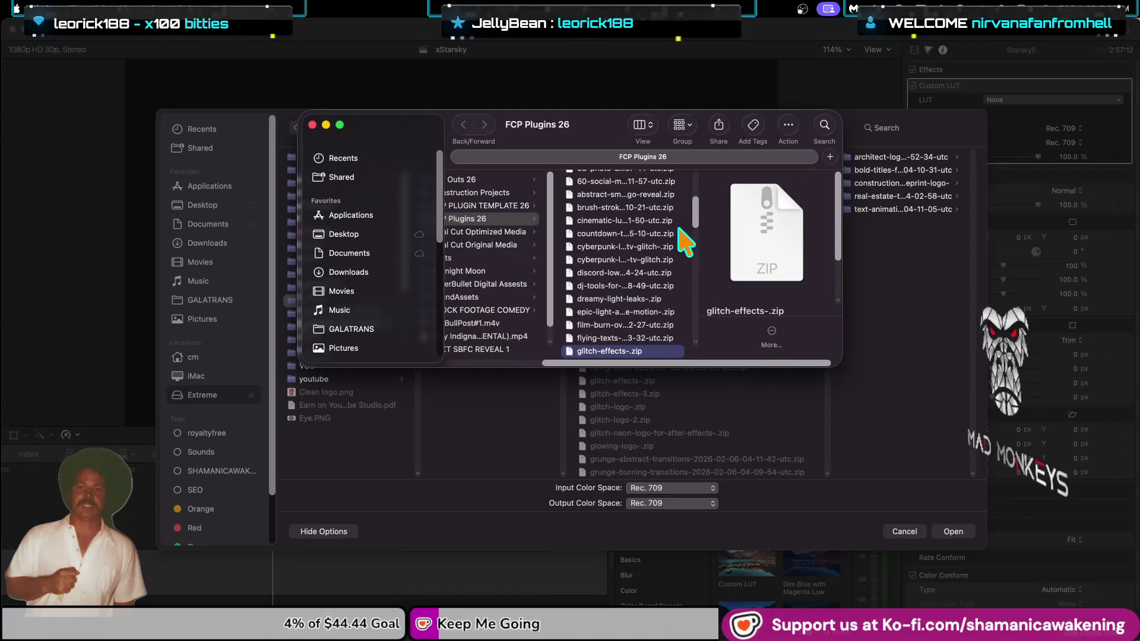
scroll(673, 293, "down", 2)
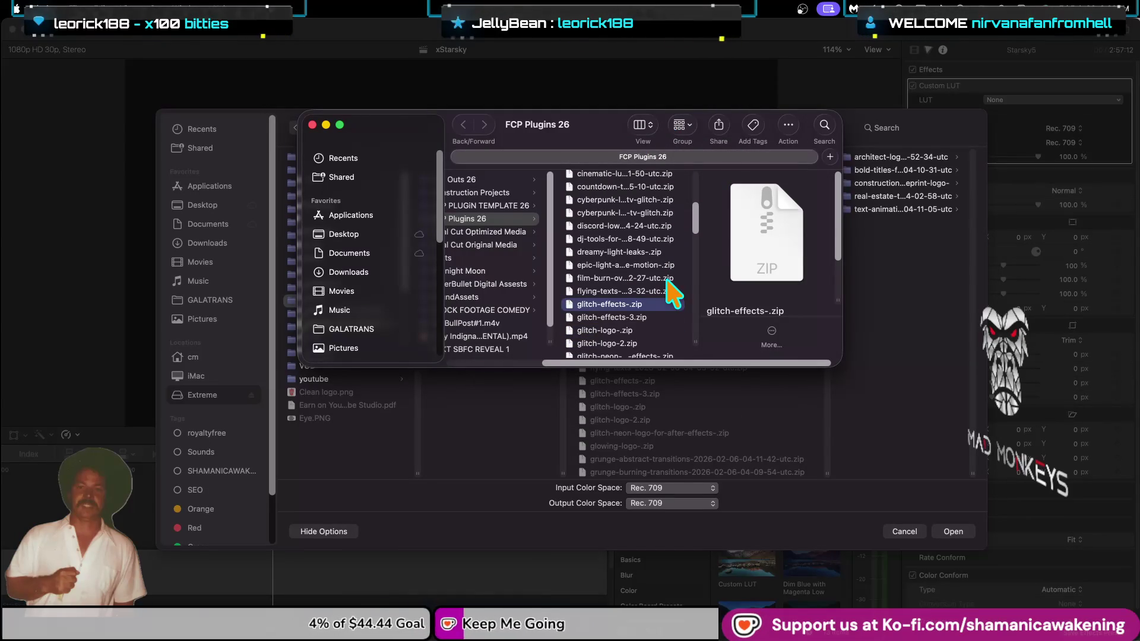
left_click_drag(698, 343, 815, 348)
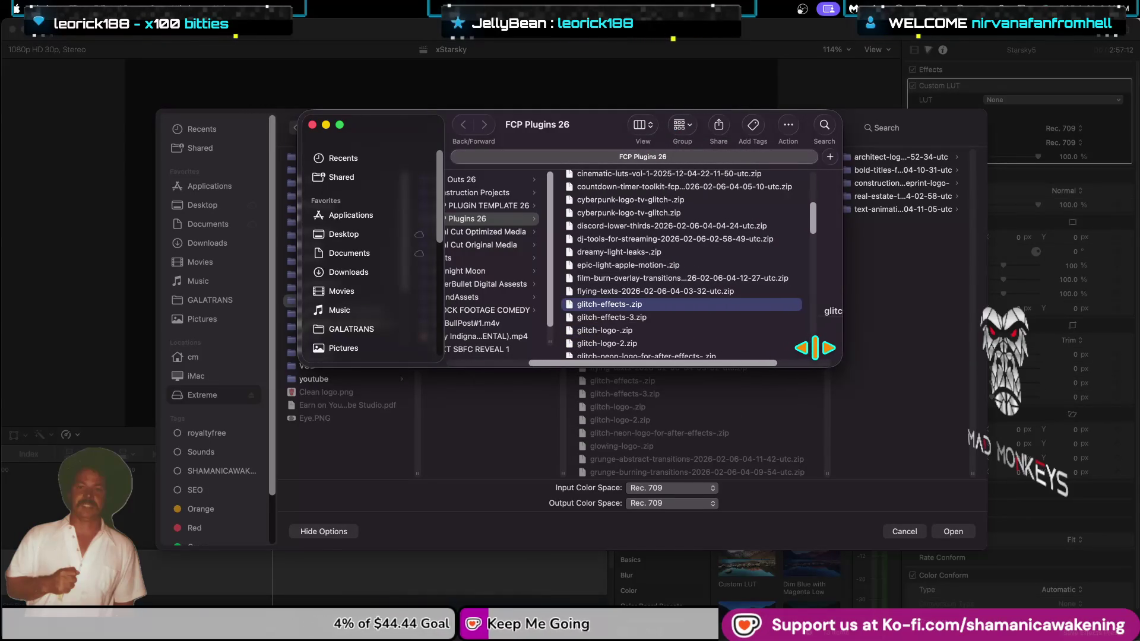
Select the voice-chat zip and step up through the zips toward the social media files.
scroll(777, 339, "down", 5)
scroll(772, 331, "down", 5)
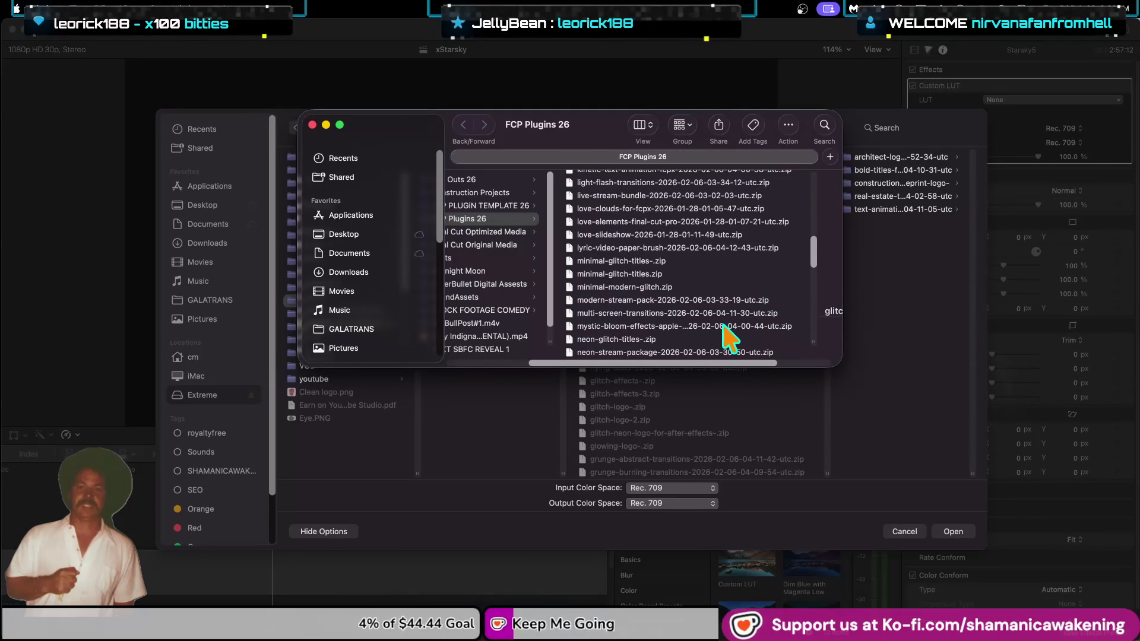
scroll(730, 330, "down", 5)
scroll(728, 336, "down", 3)
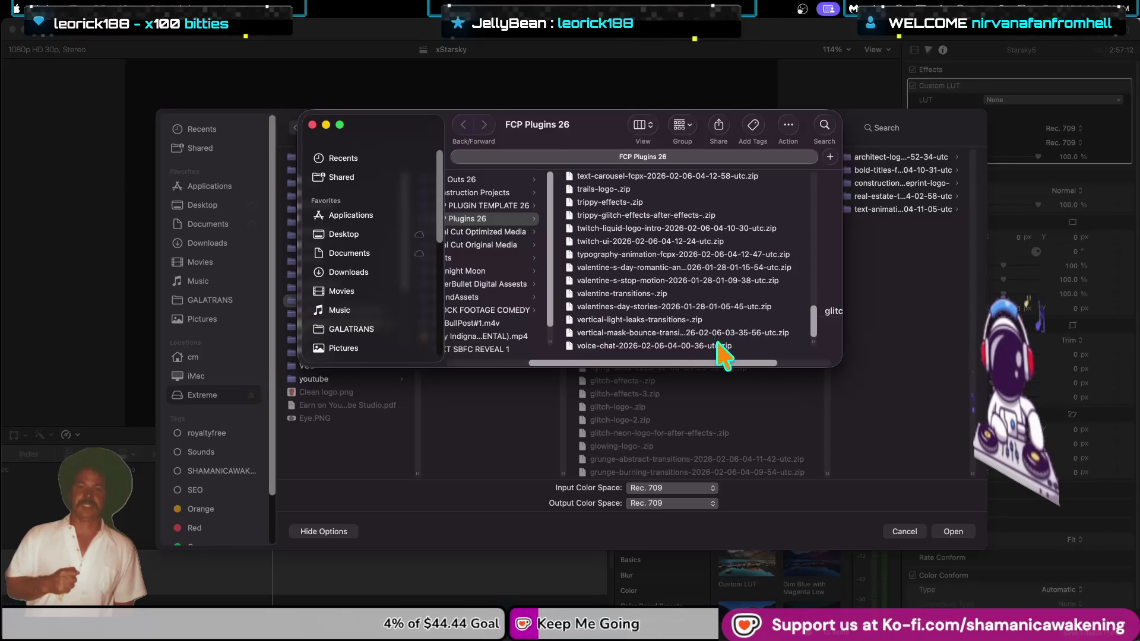
left_click(726, 347)
key("Up")
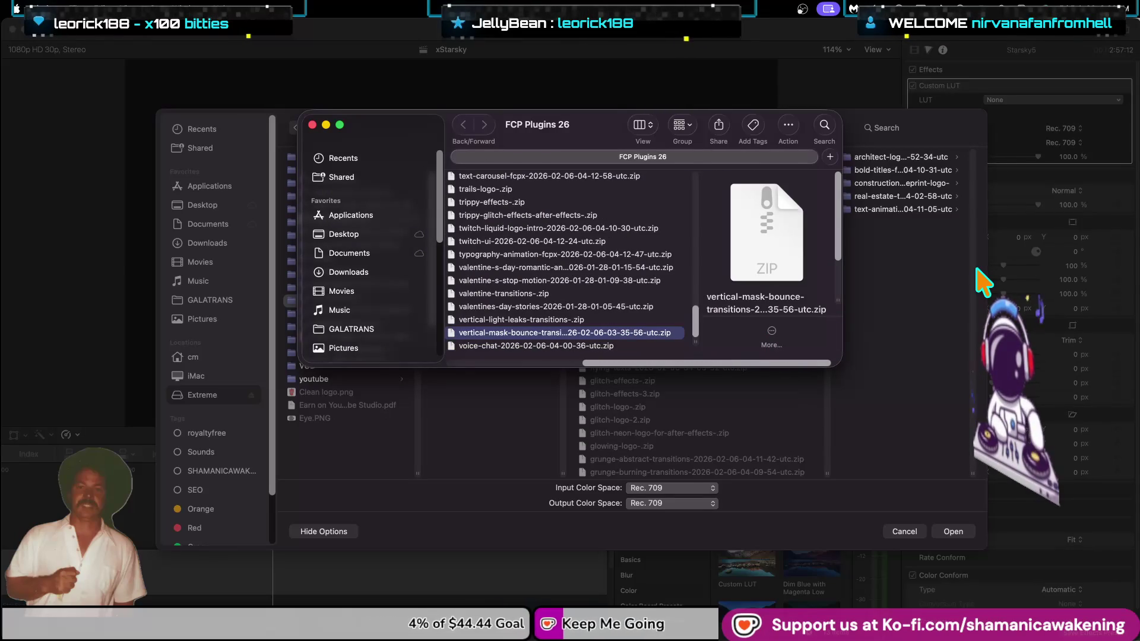
key("Up")
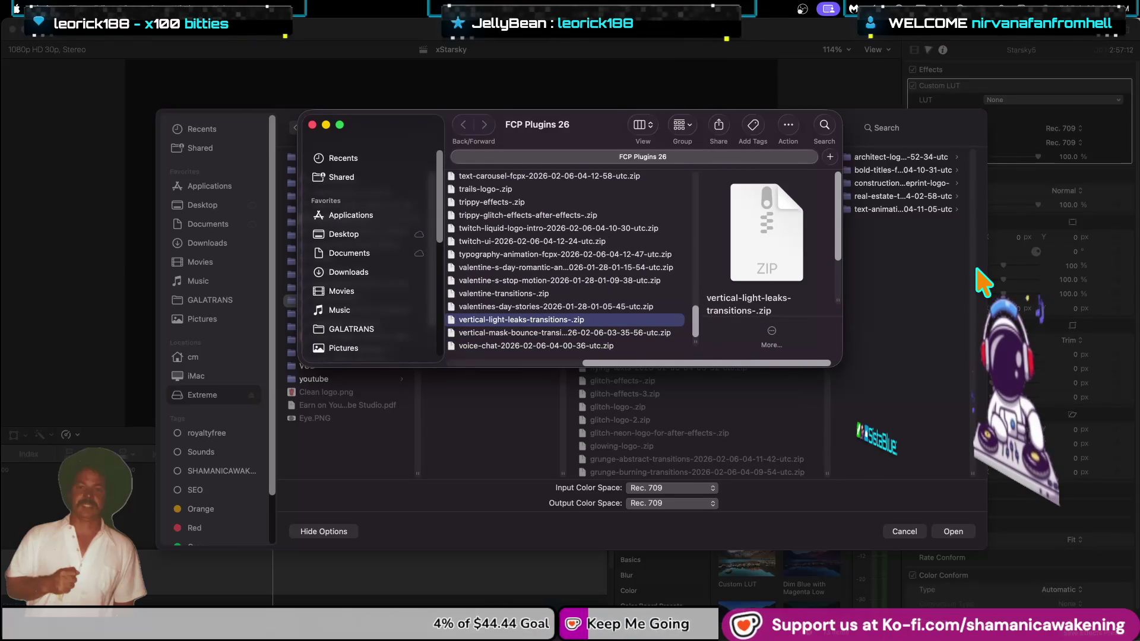
key("Up")
key("Up")
key("Up")
key("Up")
key("Up")
key("Up")
key("Up")
key("Up")
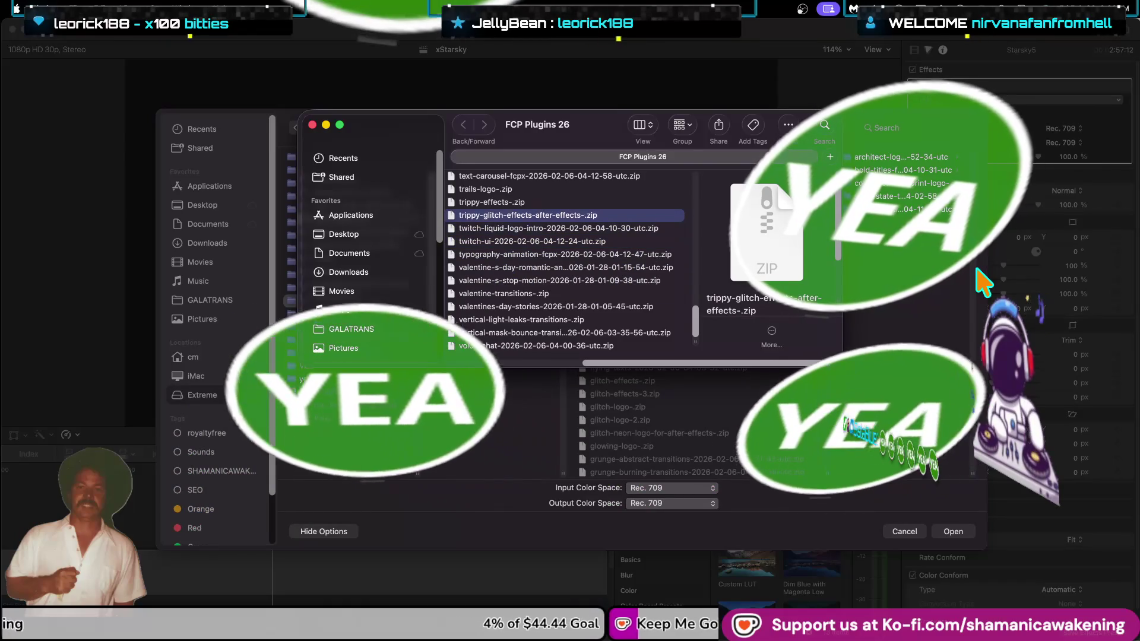
key("Up")
key("Up")
key("Up")
key("Up")
key("Up")
key("Up")
key("Up")
key("Up")
key("Up")
key("Up")
key("Up")
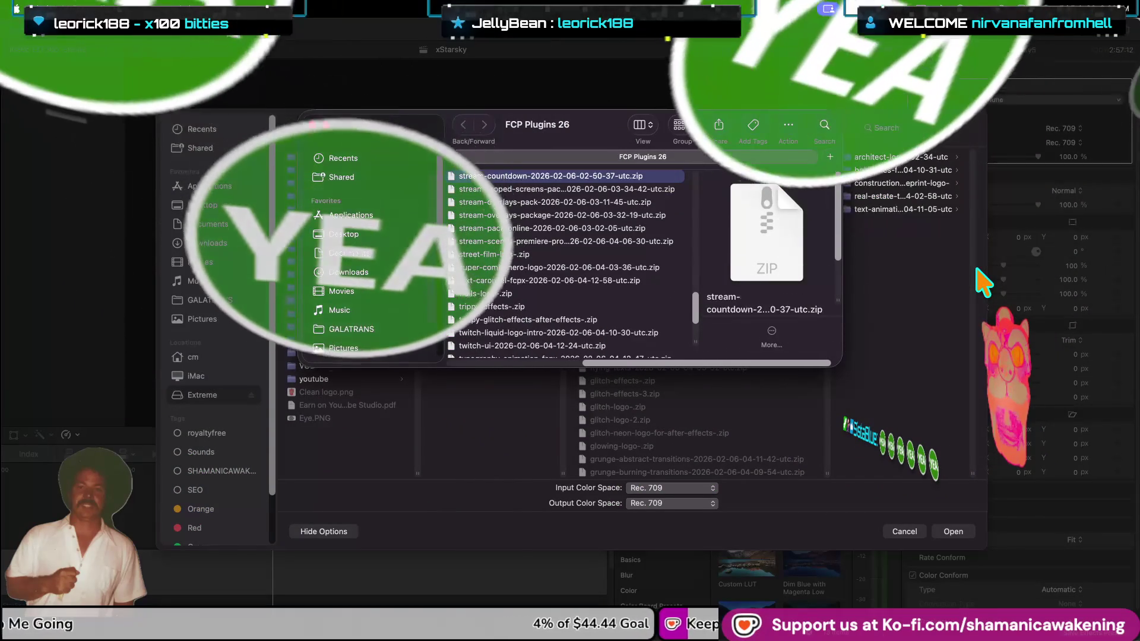
key("Up")
key("Up")
key("Up")
key("Up")
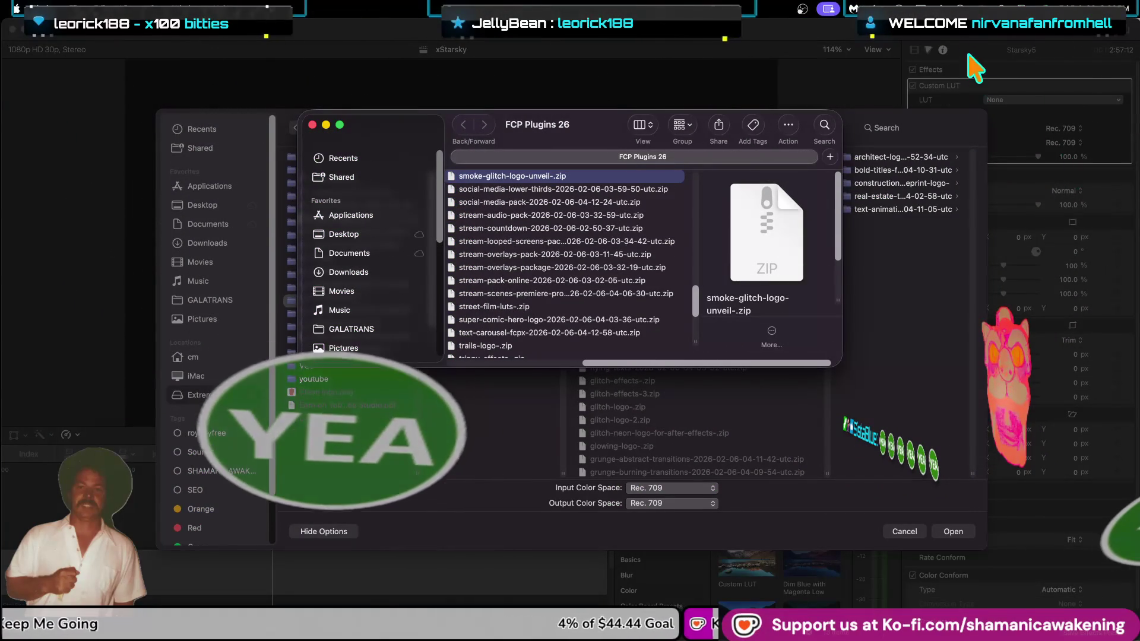
Check the Wi-Fi and sound menus, then open System Settings from the Apple menu.
left_click(934, 6)
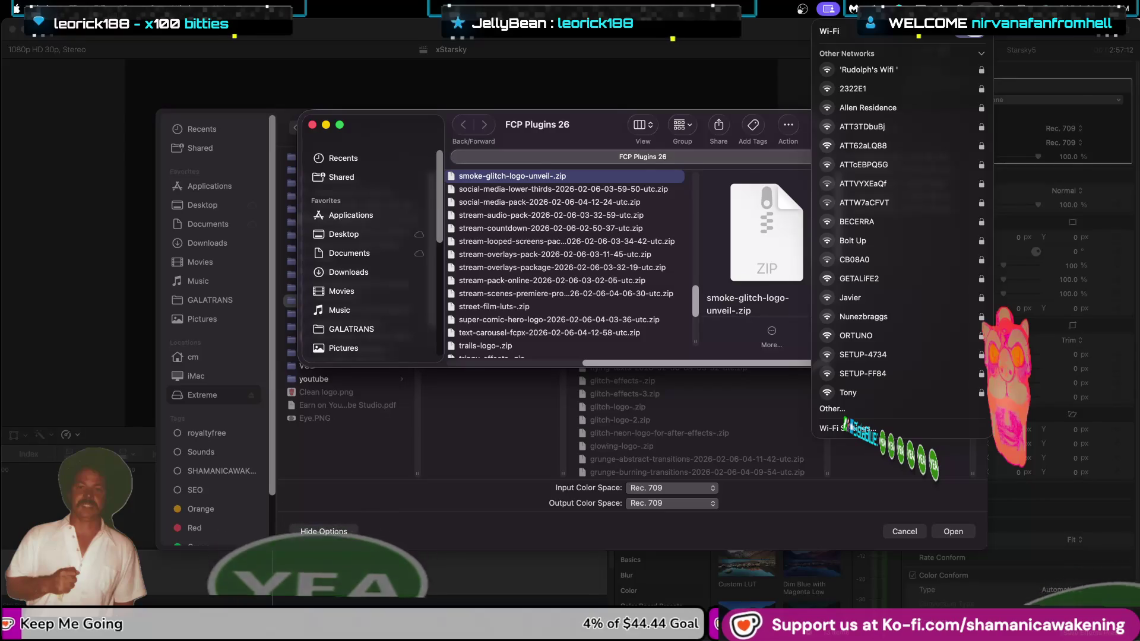
left_click(961, 7)
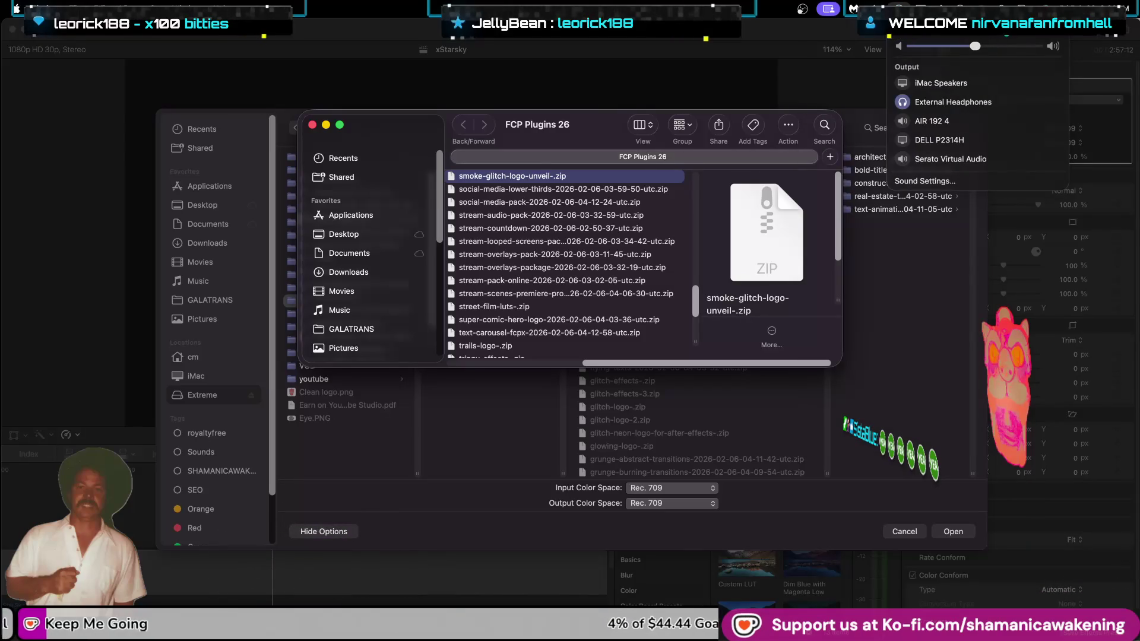
key("super+space")
key("Escape")
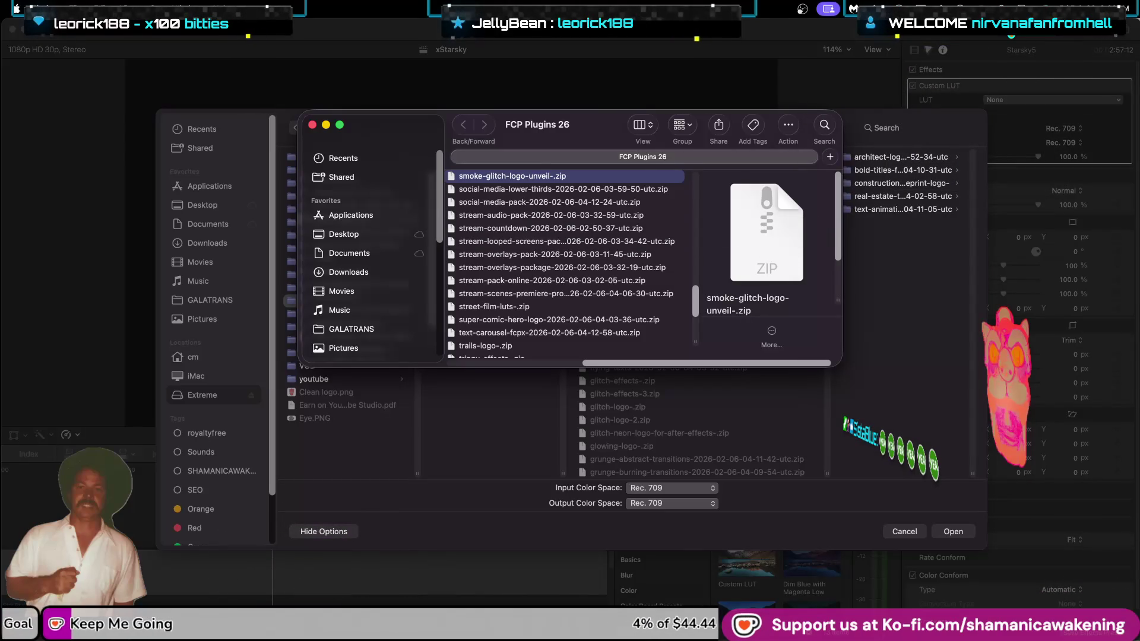
left_click(16, 8)
left_click(58, 48)
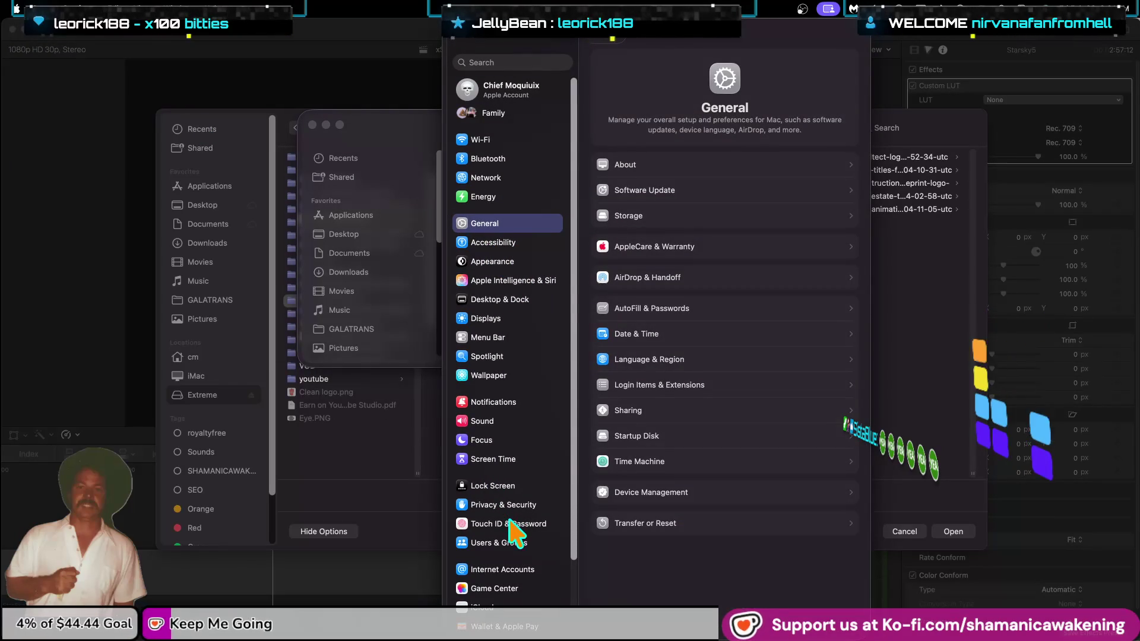
Remove the Extreme drive from Spotlight's Search Privacy list, confirm with Done, and close System Settings.
left_click(515, 357)
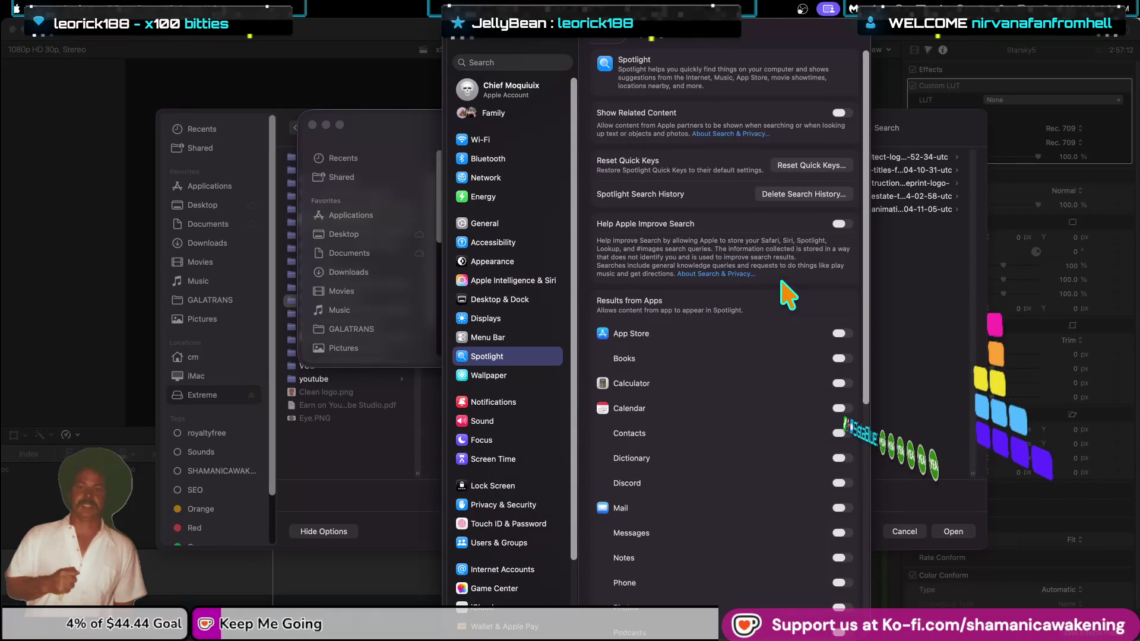
scroll(725, 333, "down", 10)
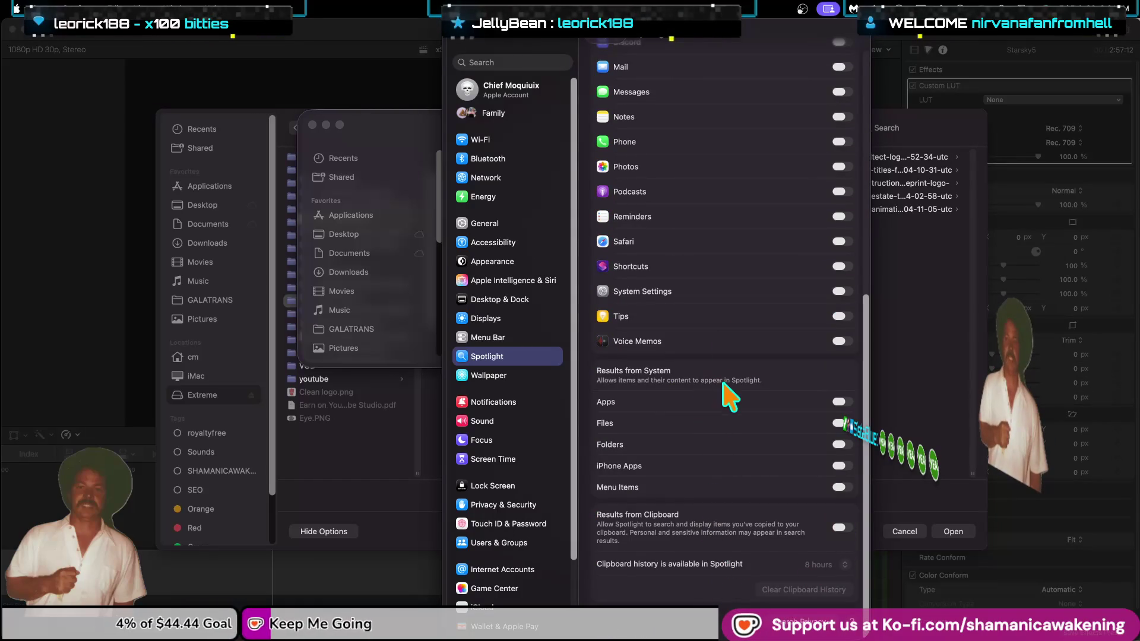
left_click(815, 625)
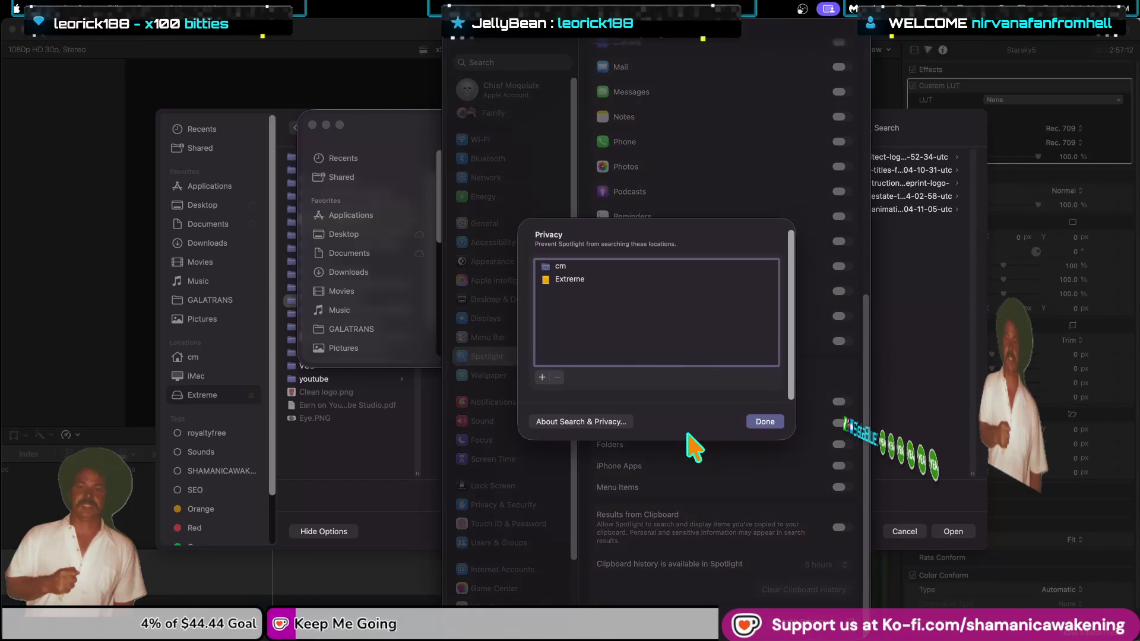
left_click(611, 279)
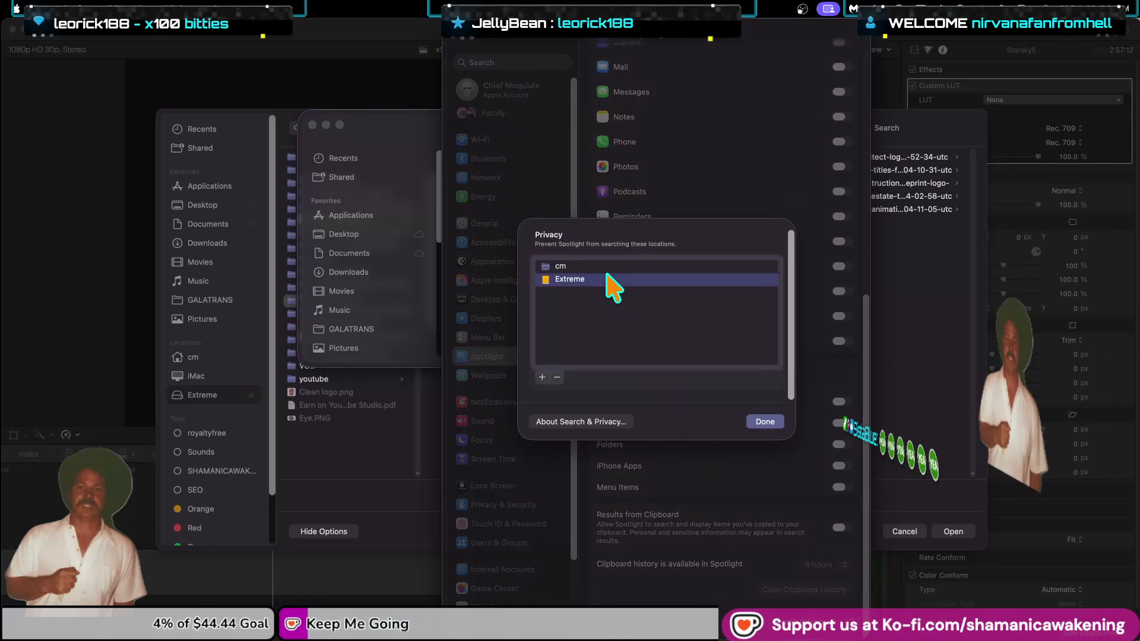
left_click(557, 377)
left_click(761, 423)
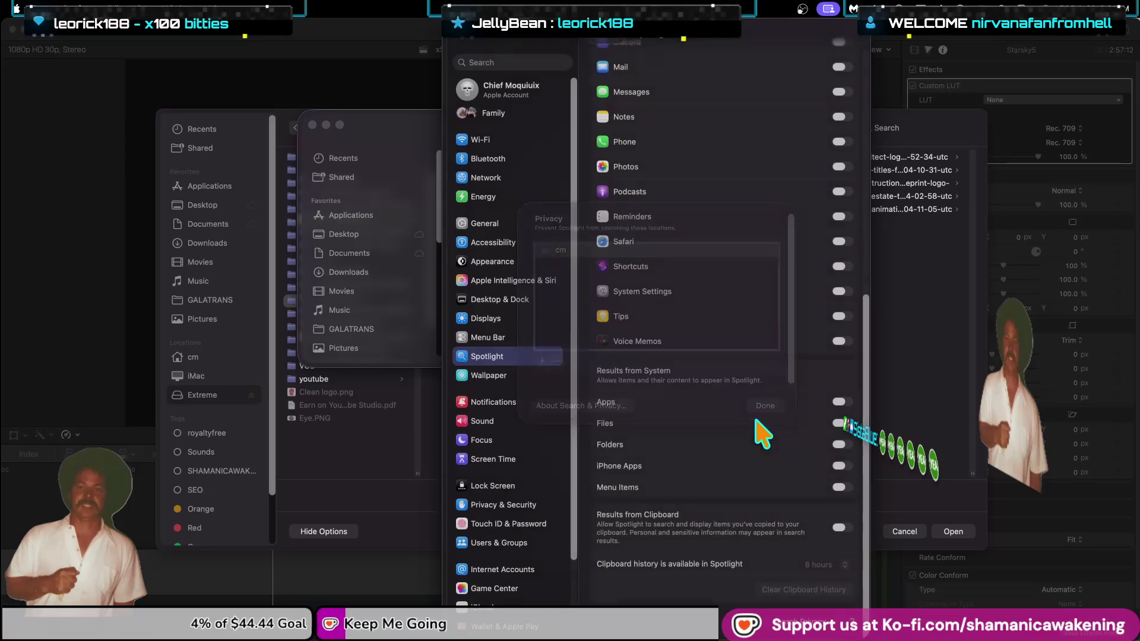
left_click(458, 39)
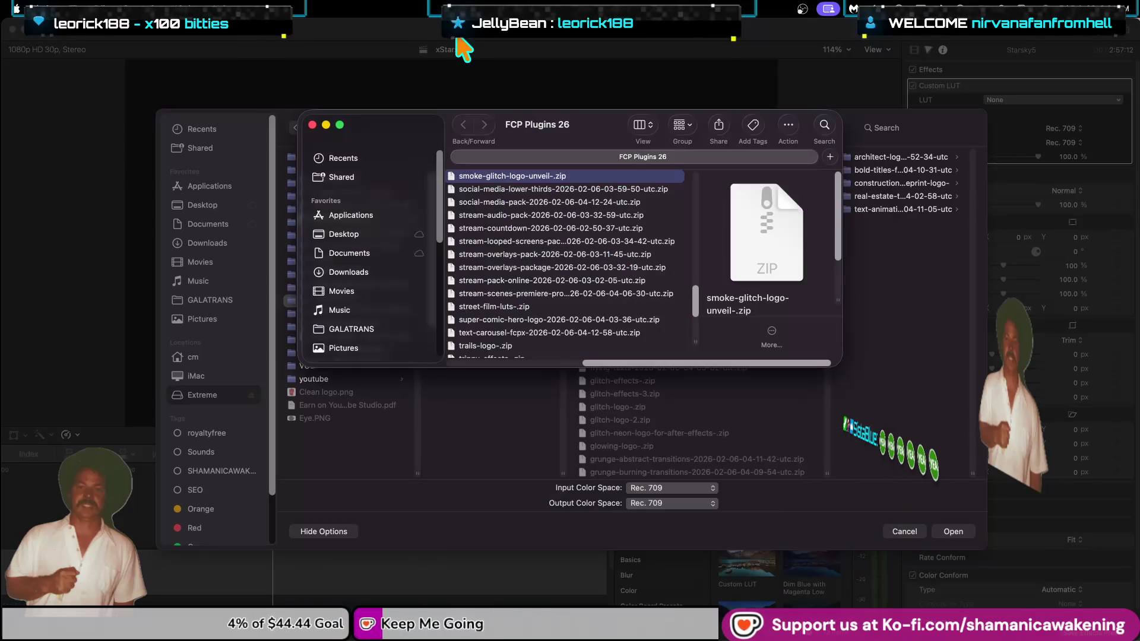
Start a file search for 'L' and drag the LUT search window away from the Custom LUT chooser.
left_click(823, 126)
type("LUT")
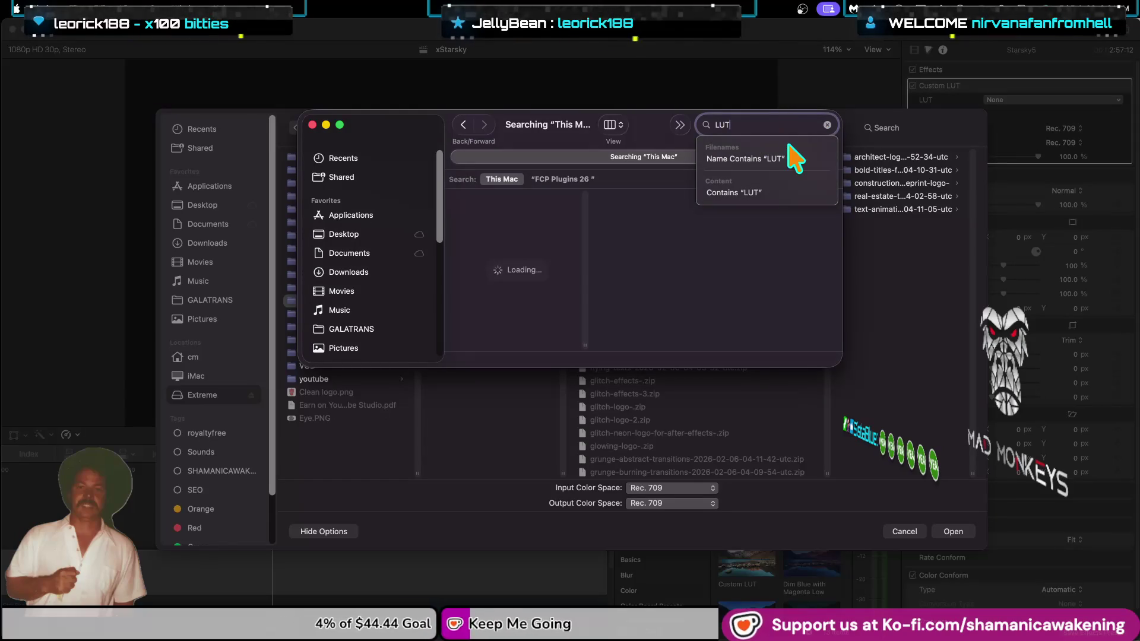
left_click_drag(650, 125, 834, 148)
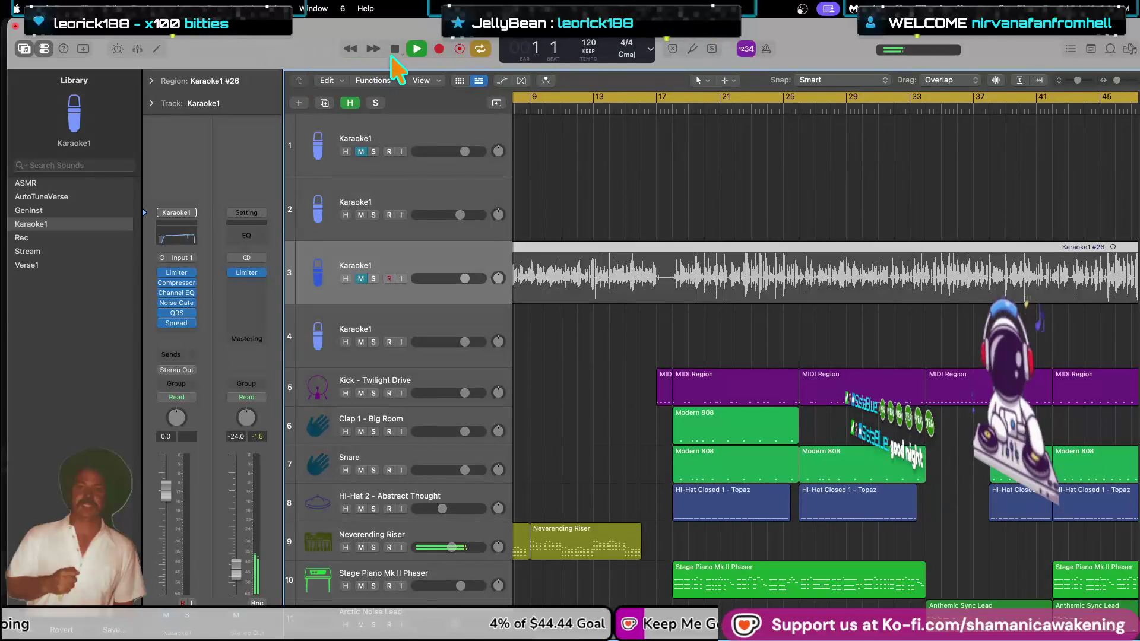
Open primavera.logicx from LOGIC 24 > New Beats 24 > primavera, answering the Karaoke1 save prompt.
left_click(99, 3)
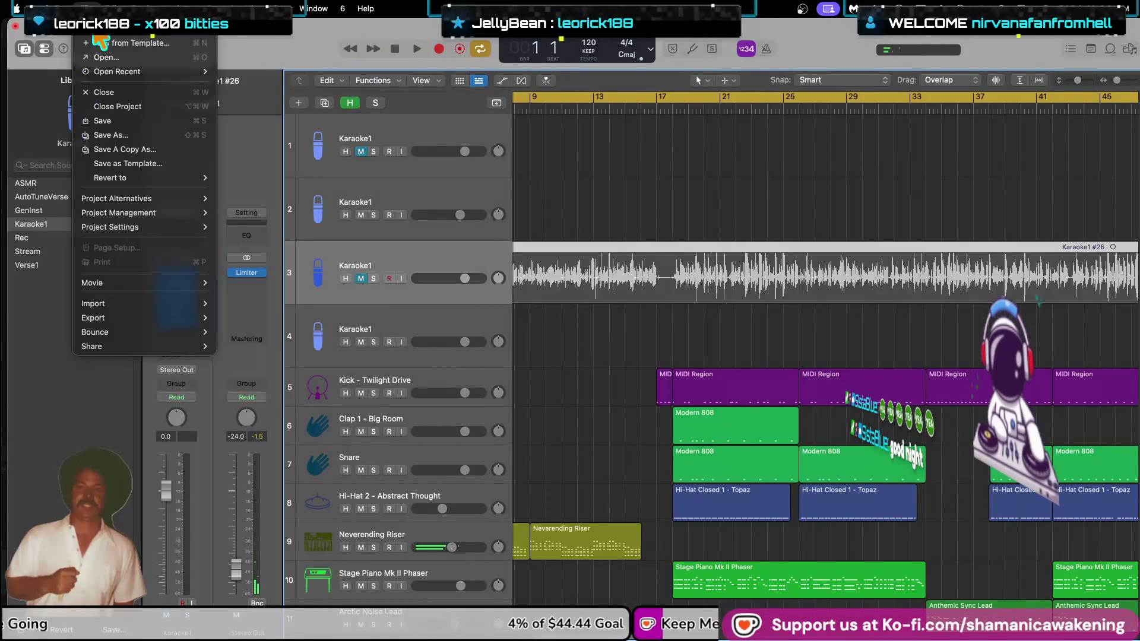
left_click(149, 77)
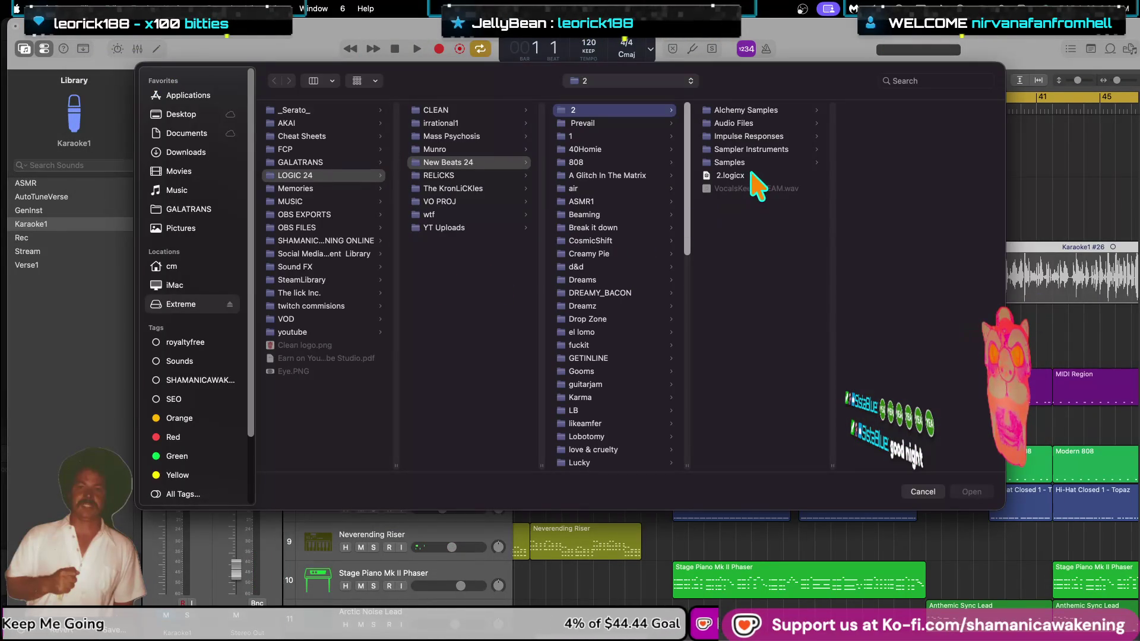
left_click(604, 135)
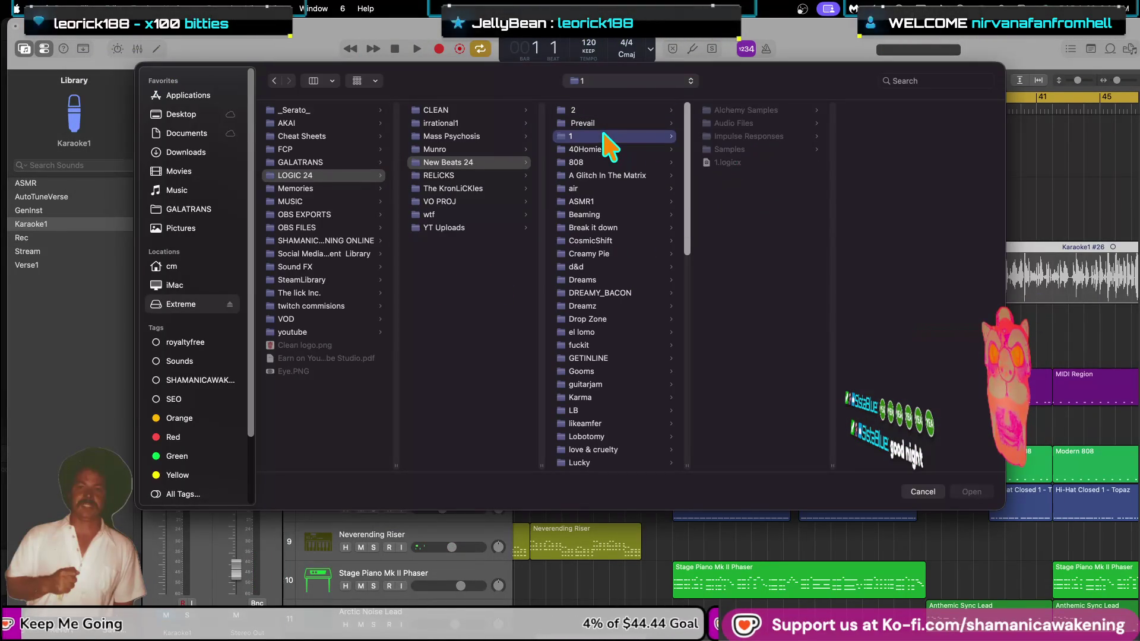
left_click(743, 164)
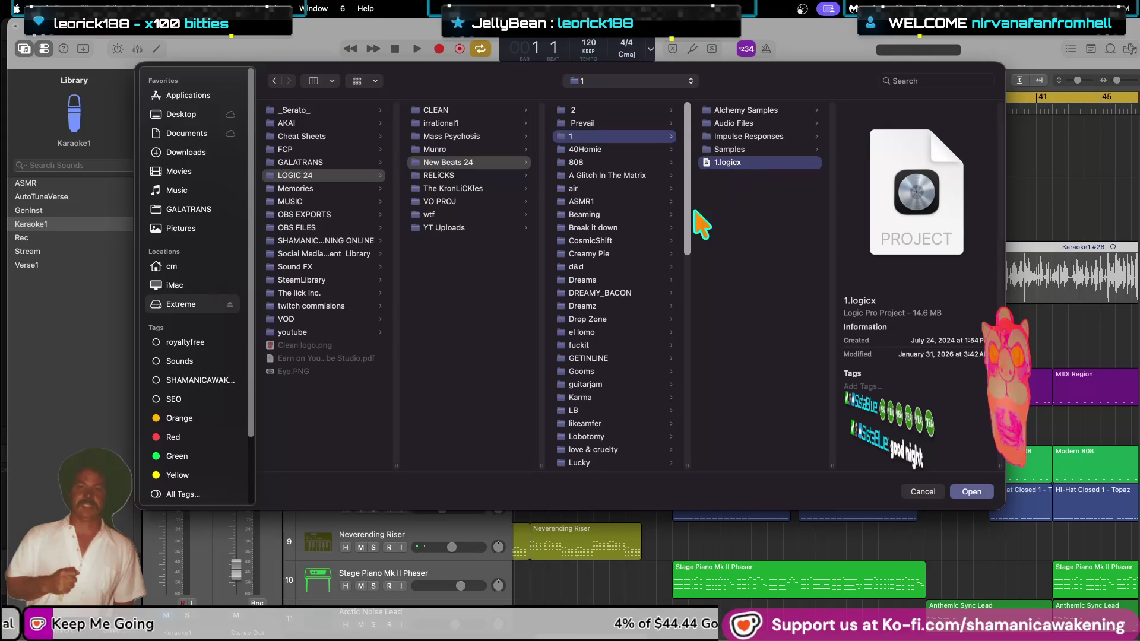
scroll(636, 399, "down", 5)
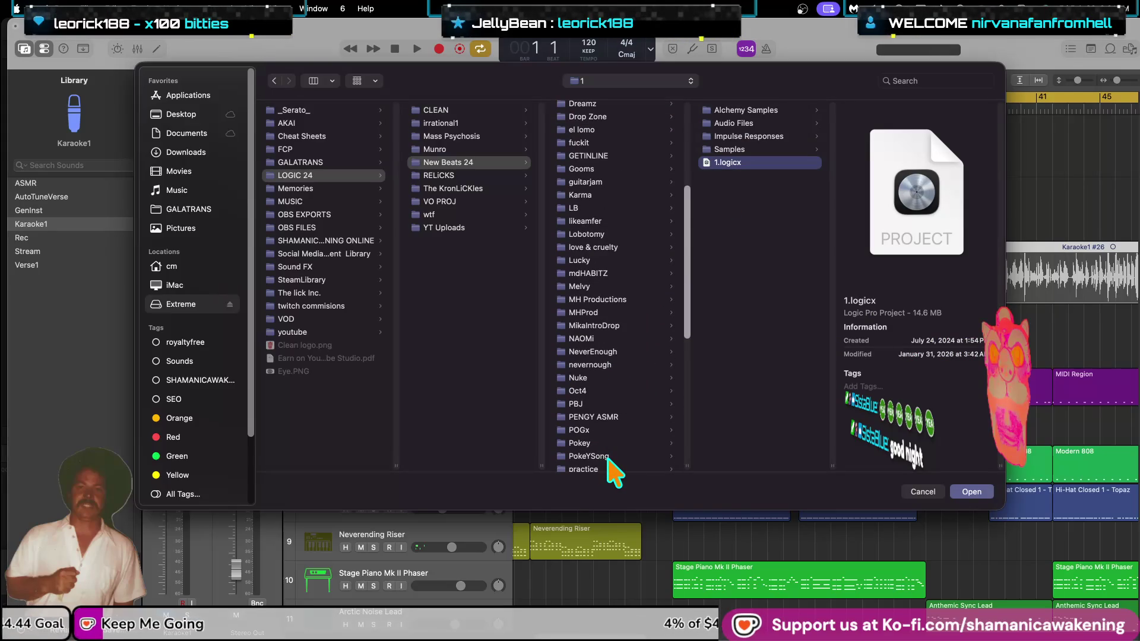
scroll(608, 462, "down", 5)
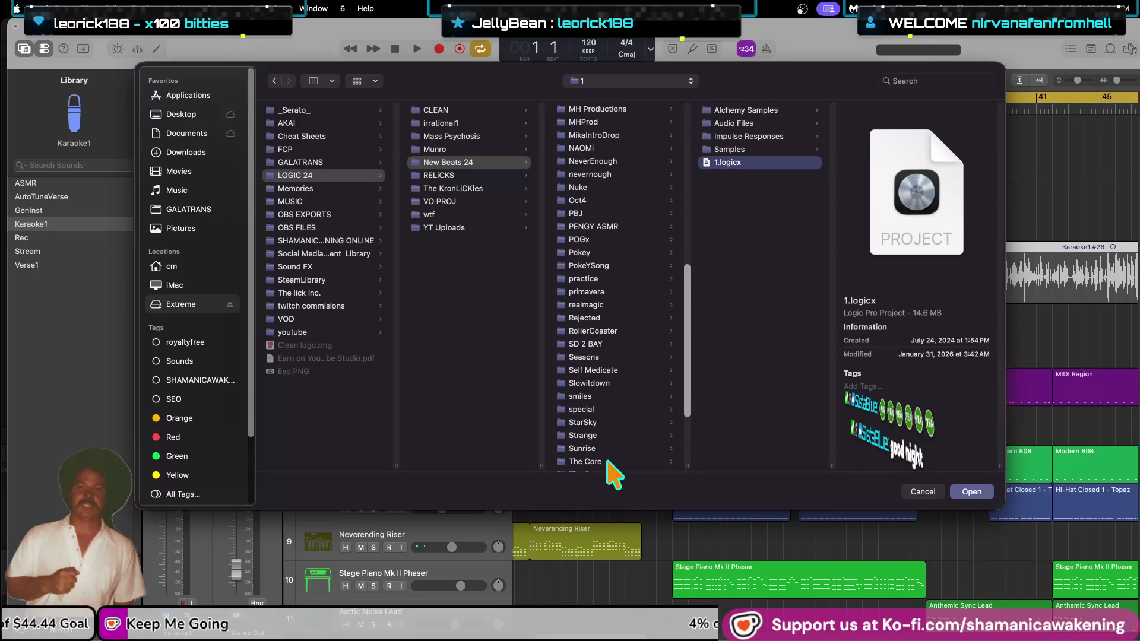
left_click(613, 292)
left_click(736, 162)
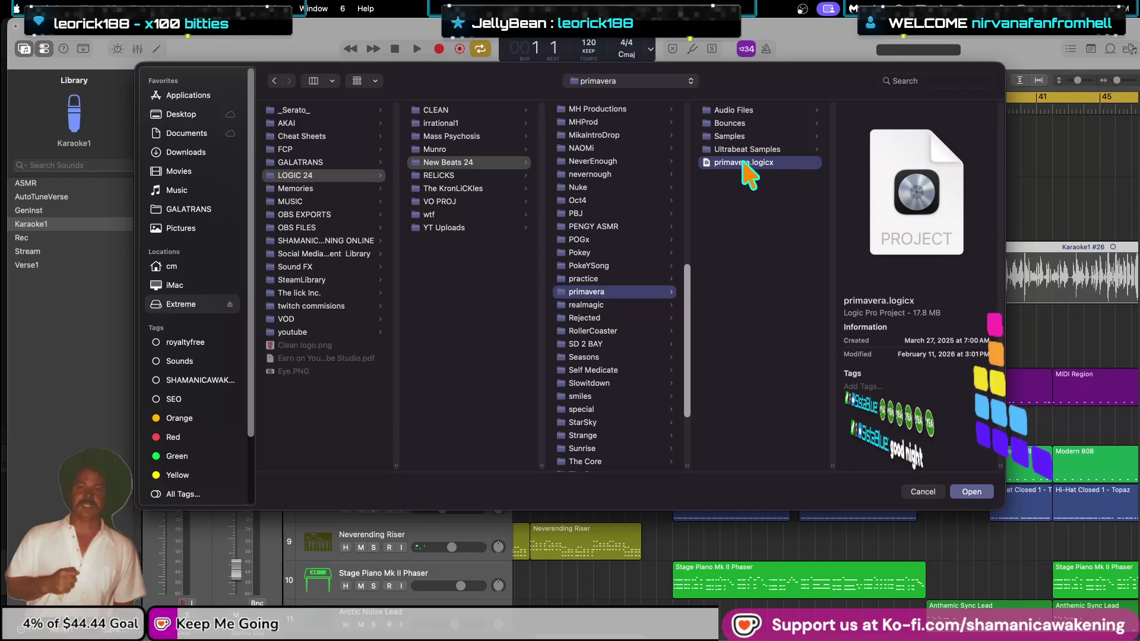
double_click(743, 164)
left_click(548, 274)
mouse_move(3, 301)
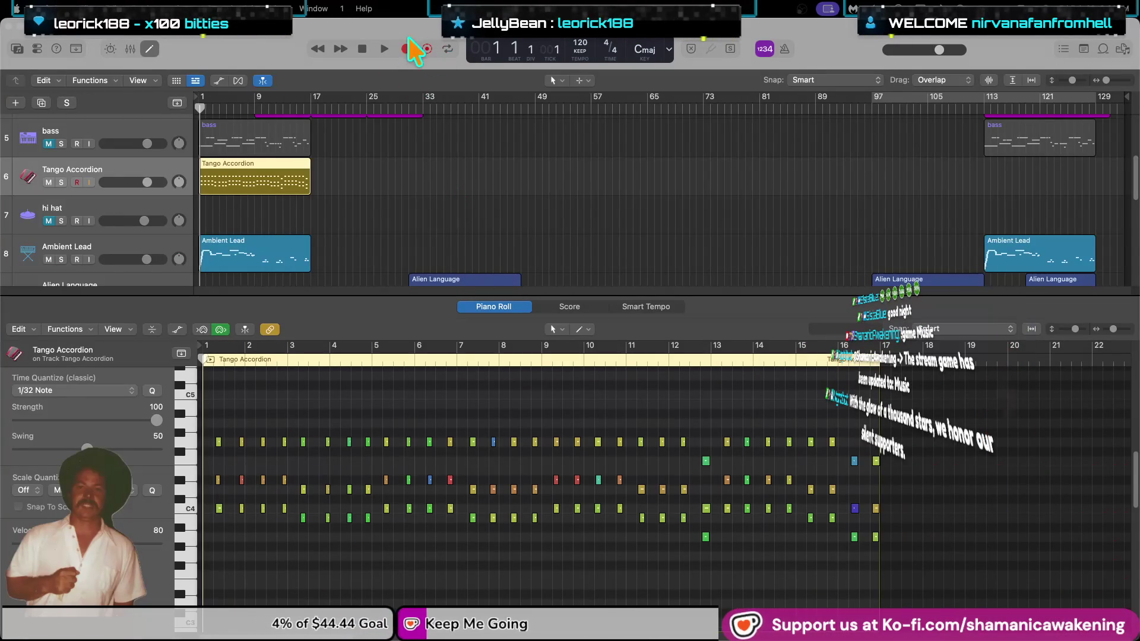
Start playback of the primavera project and lower the master volume slightly.
left_click(384, 50)
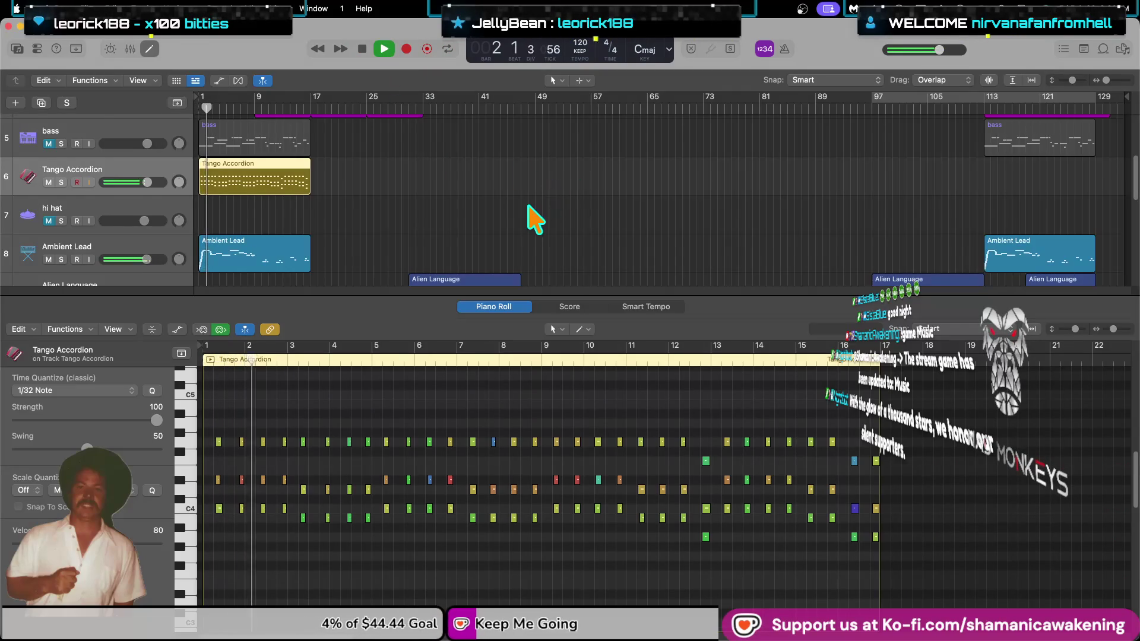
scroll(522, 238, "up", 2)
scroll(280, 241, "down", 1)
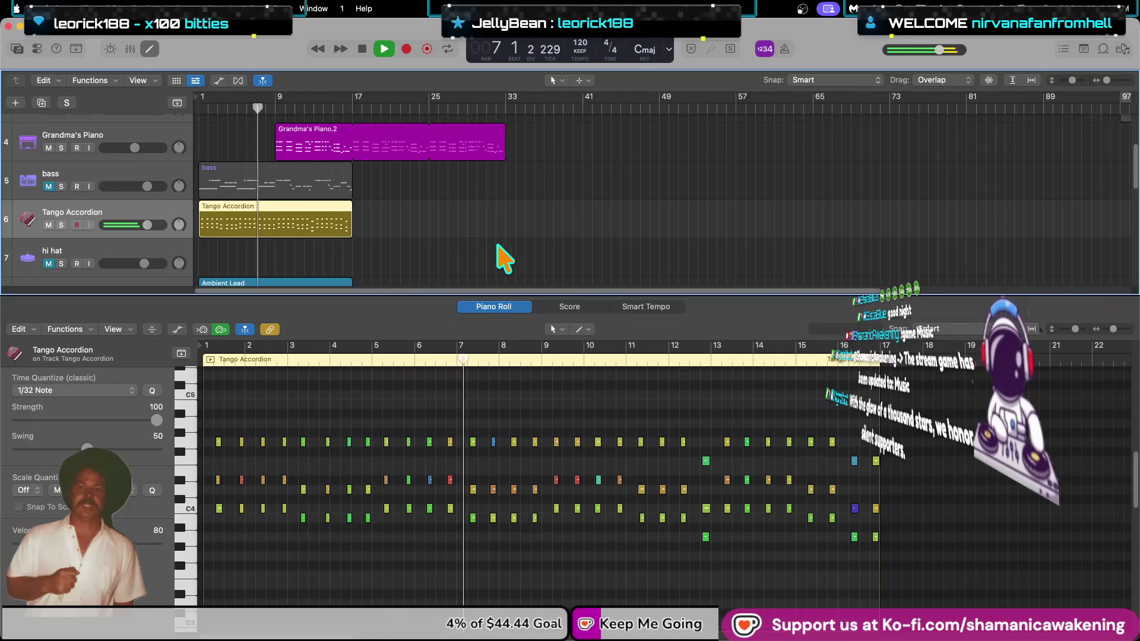
scroll(927, 178, "up", 1)
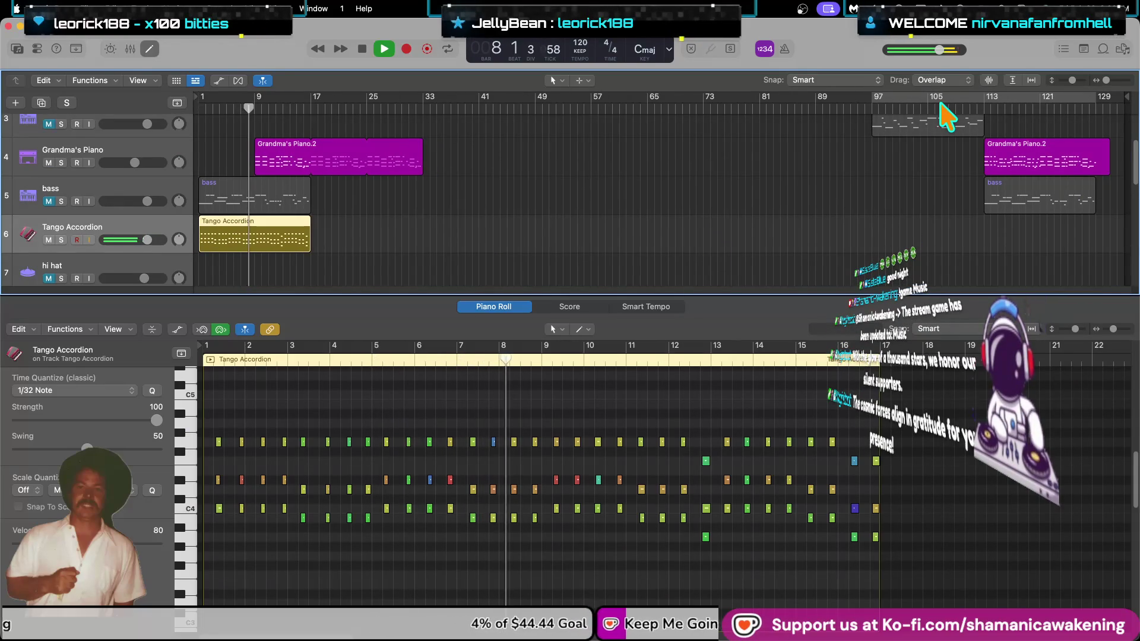
left_click_drag(939, 50, 874, 74)
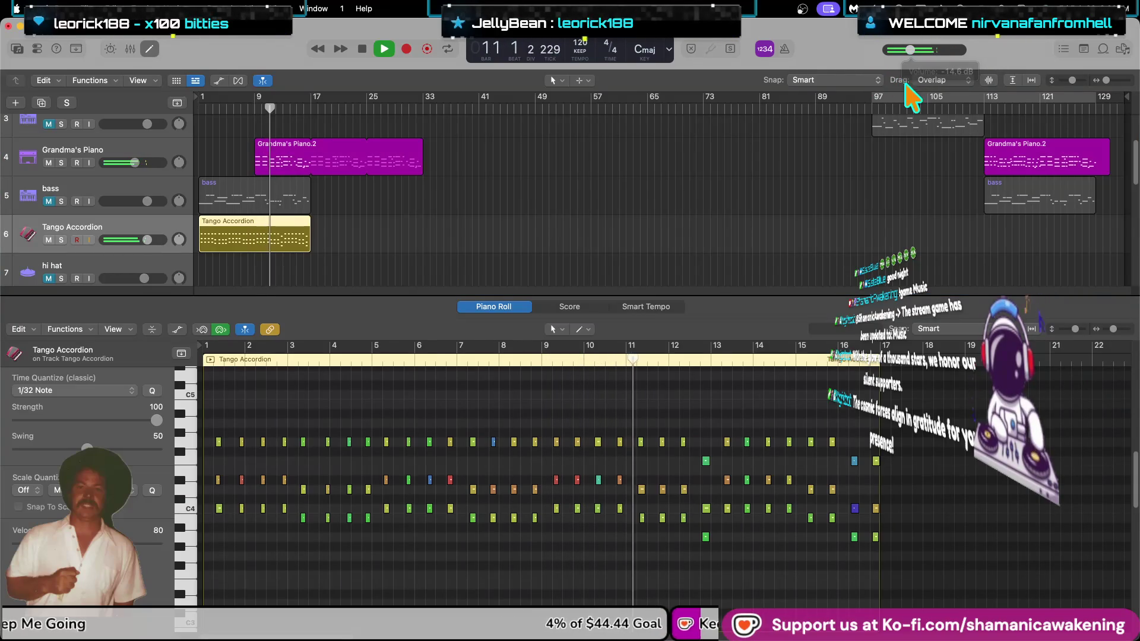
Loop playback over bars 97–129, turn the master volume further down, and switch apps with Cmd-Tab.
left_click(903, 98)
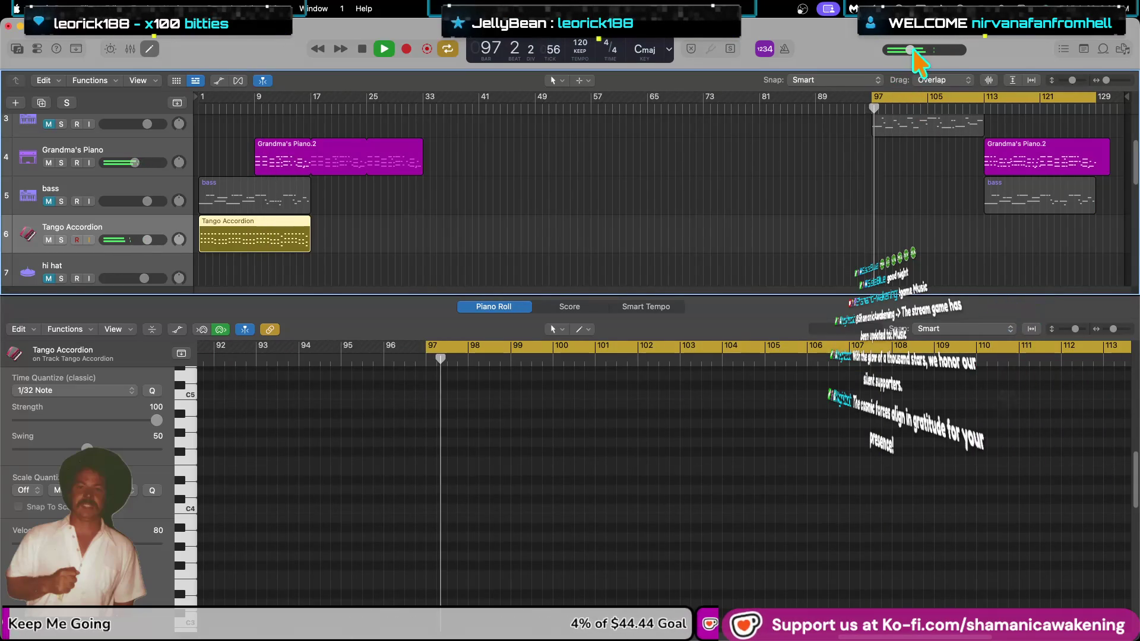
scroll(897, 214, "up", 3)
scroll(951, 262, "up", 5)
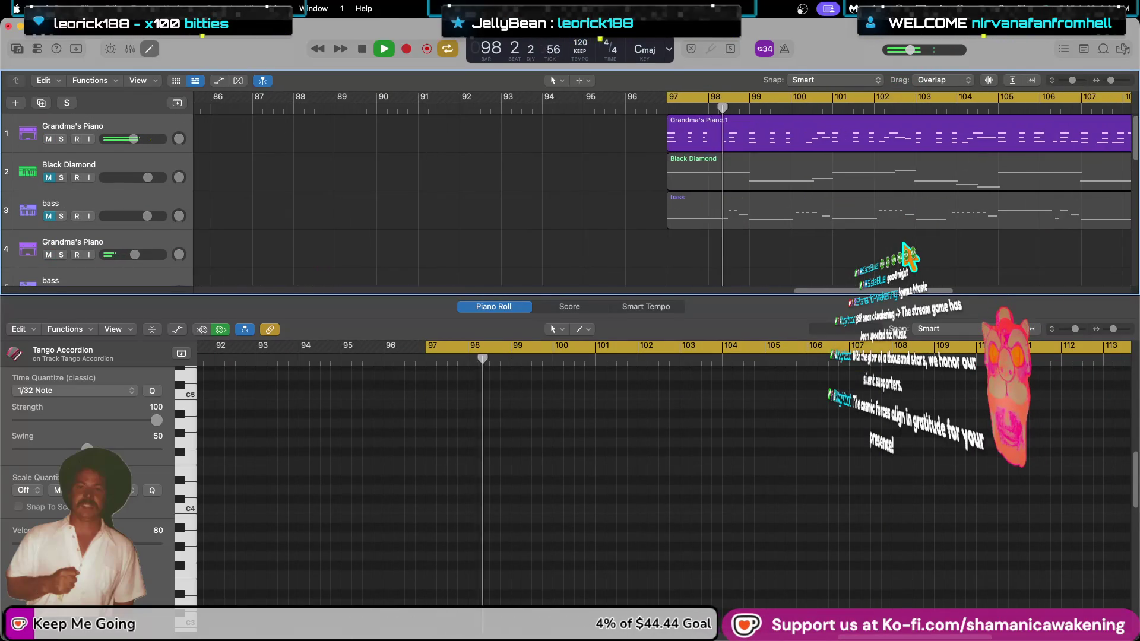
scroll(1010, 267, "down", 3)
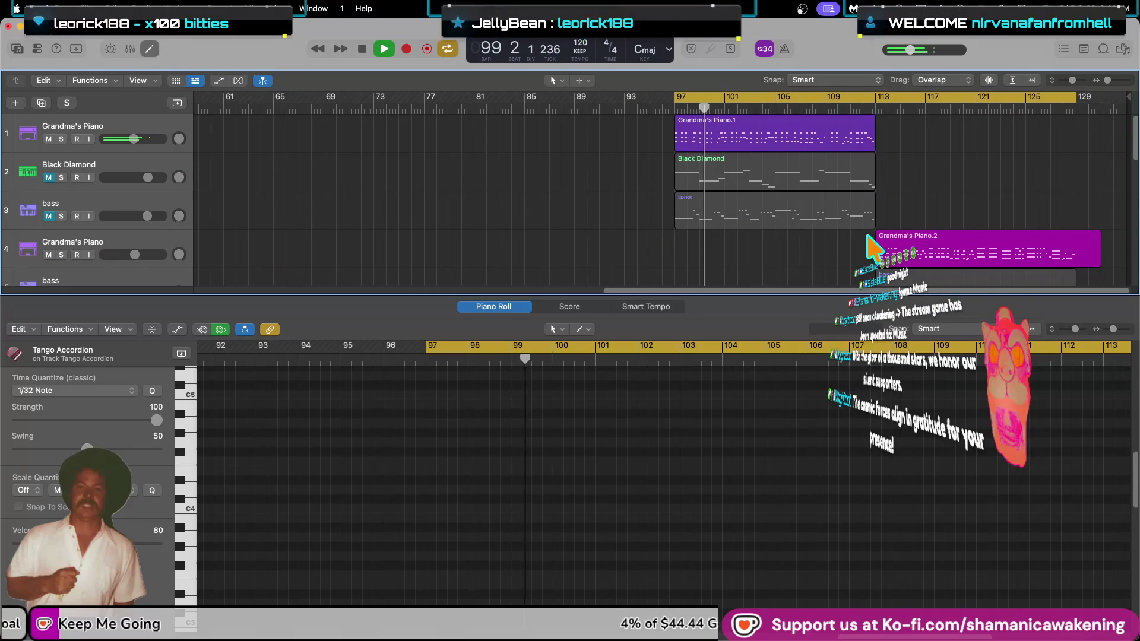
scroll(873, 249, "down", 2)
scroll(869, 253, "down", 3)
scroll(891, 208, "up", 3)
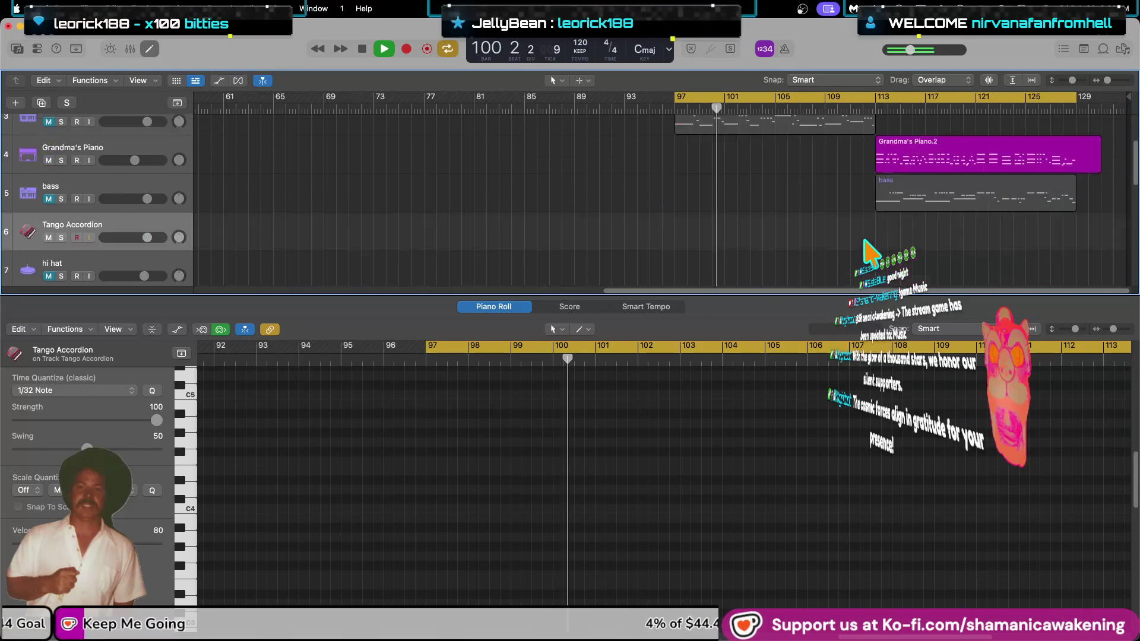
scroll(909, 169, "up", 1)
left_click(909, 59)
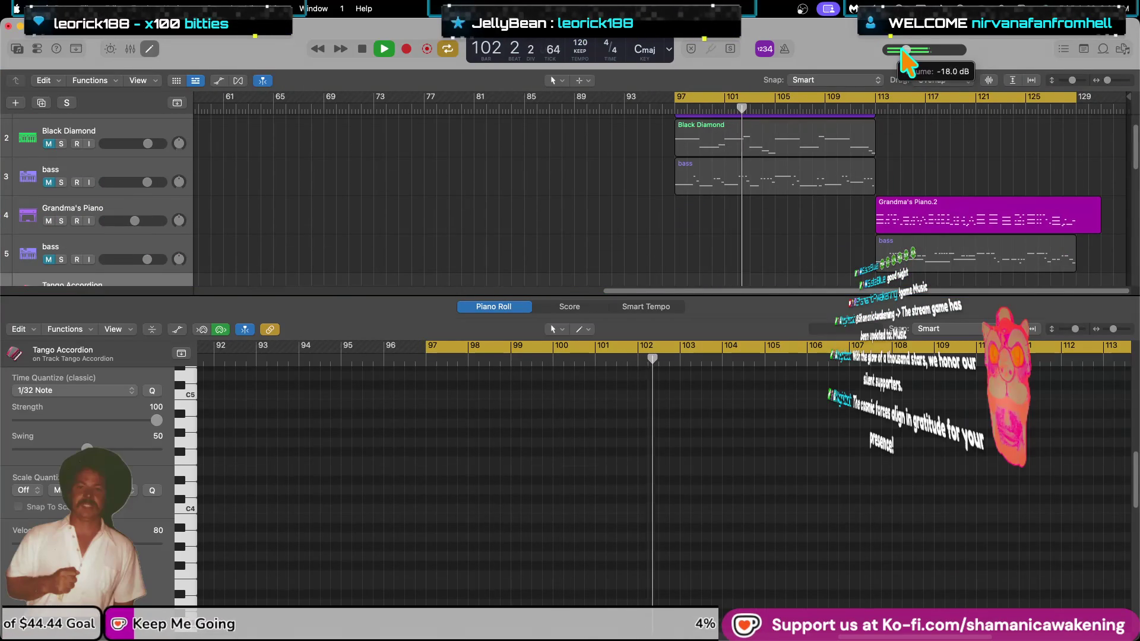
key("super+Tab")
key("super+Tab")
key("super+Tab")
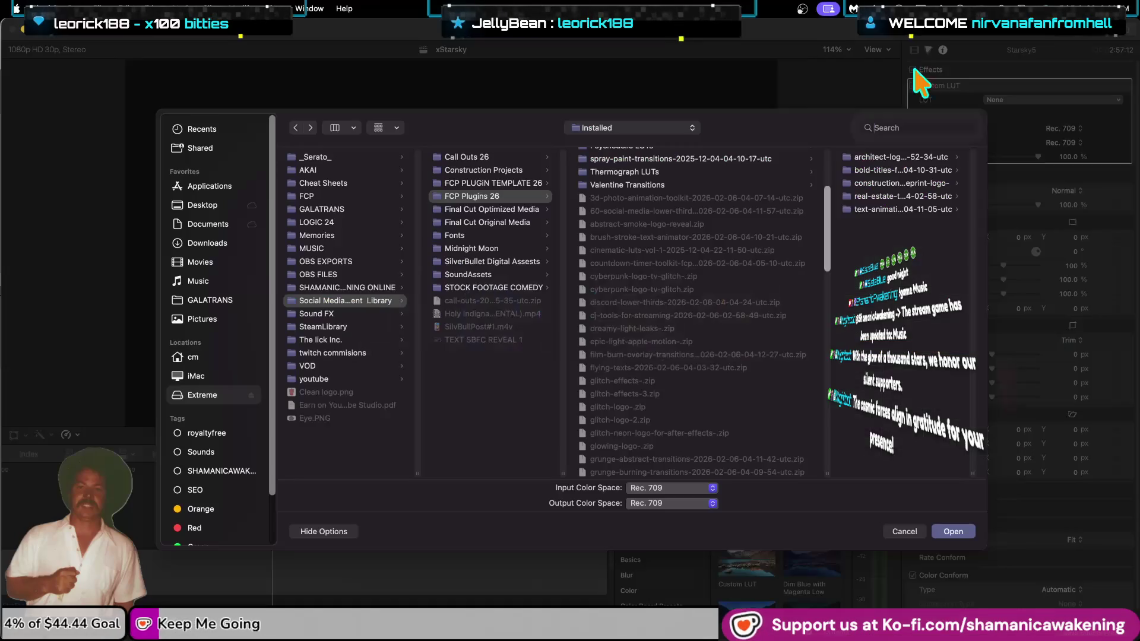
key("super+Tab")
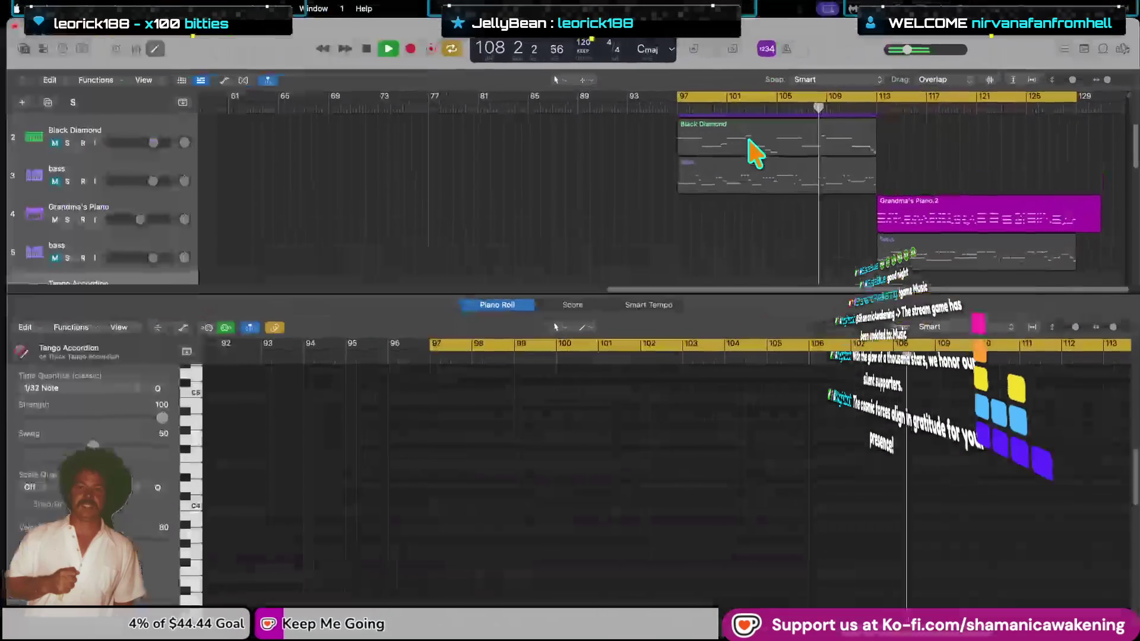
left_click(45, 8)
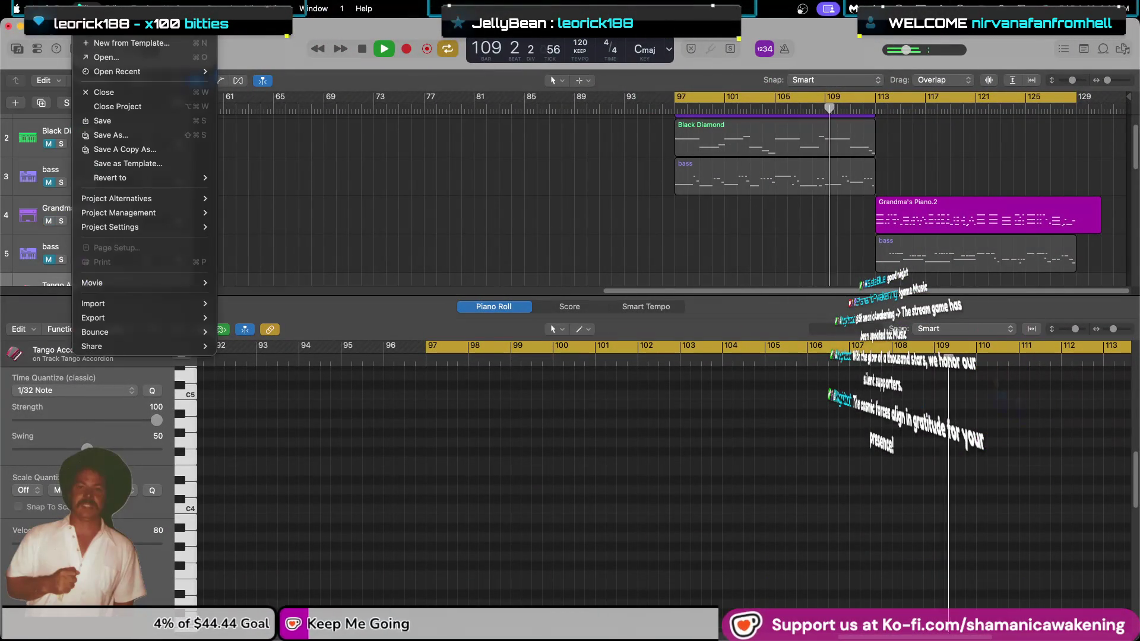
mouse_move(44, 8)
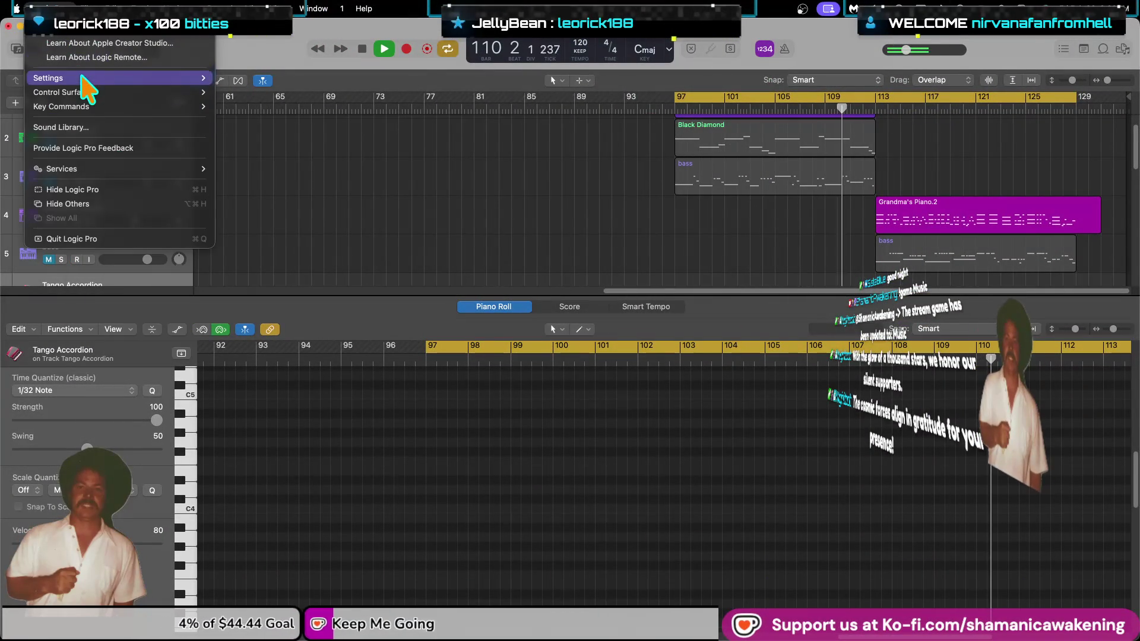
mouse_move(83, 78)
left_click(285, 93)
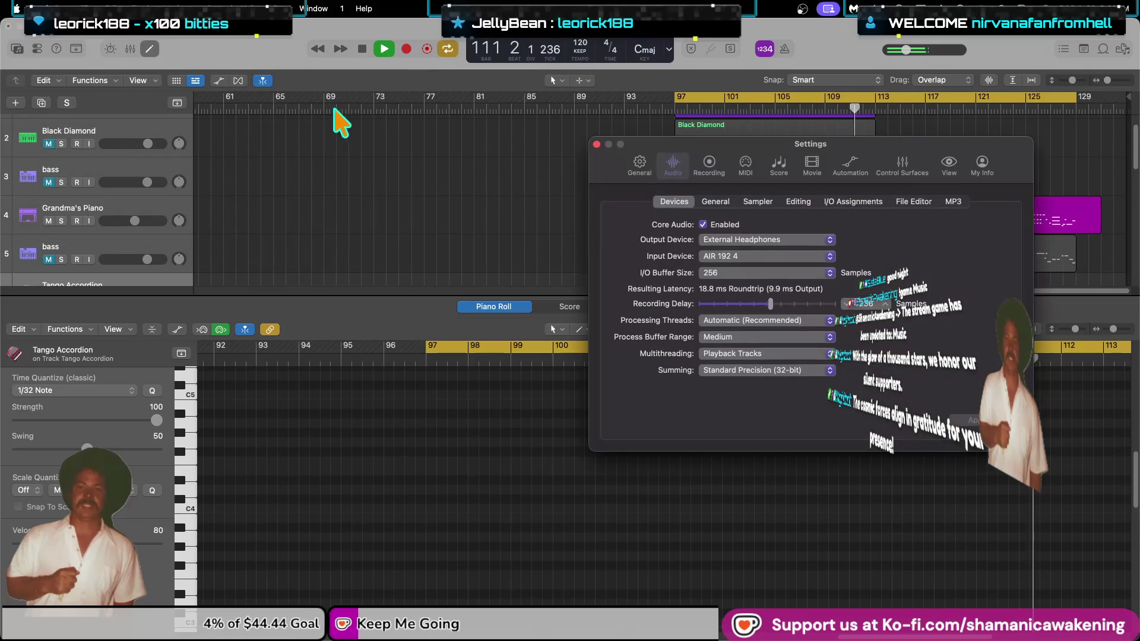
left_click(716, 202)
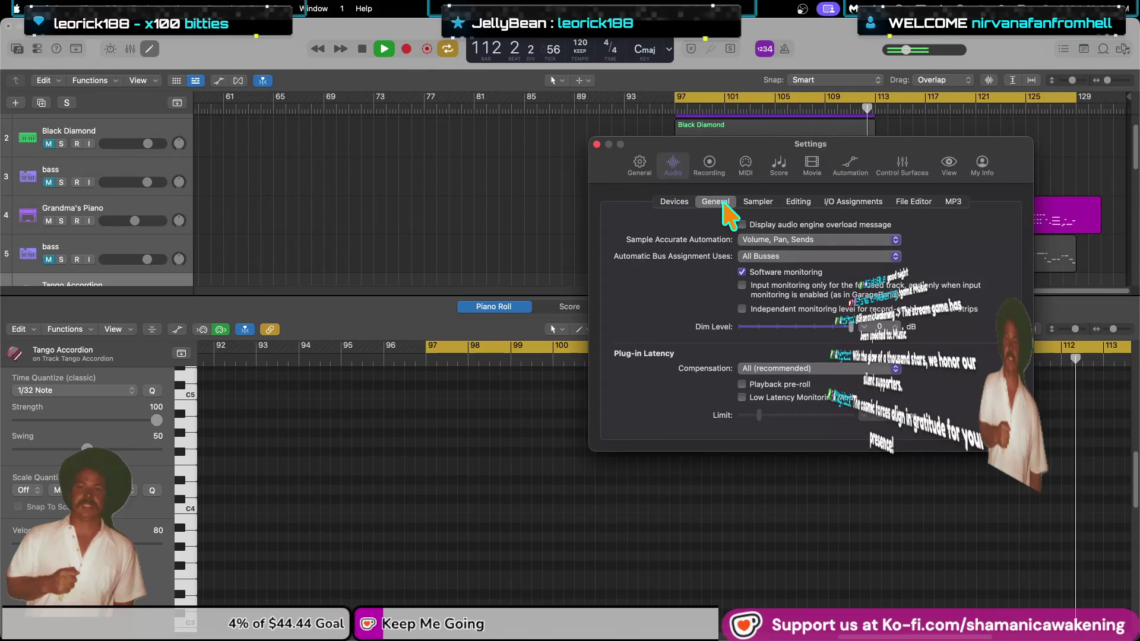
left_click(793, 370)
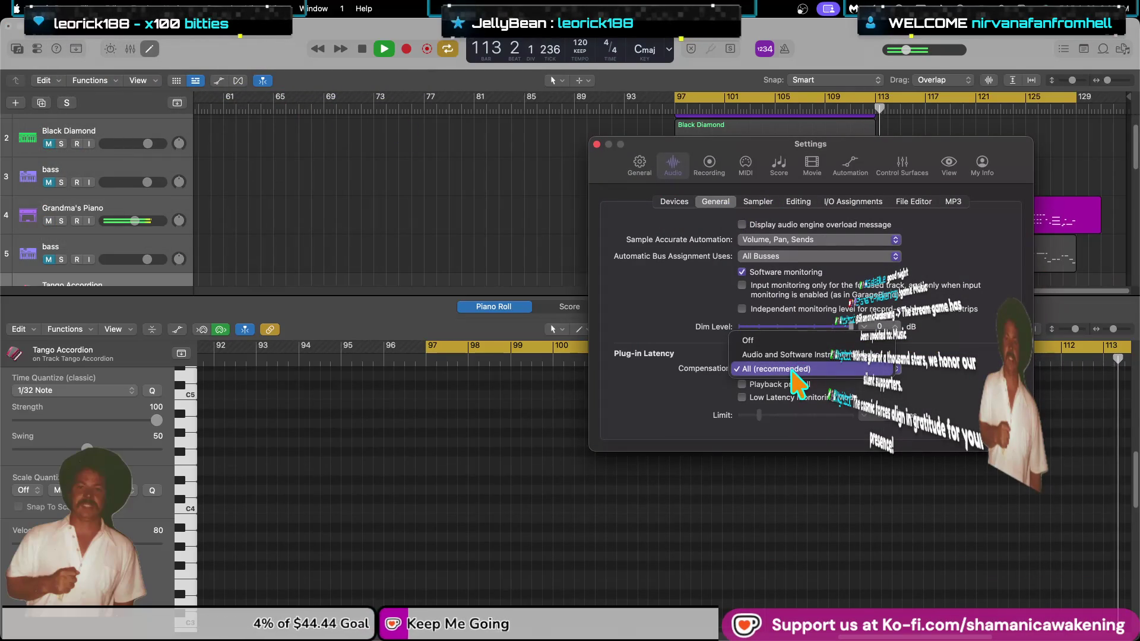
left_click(636, 390)
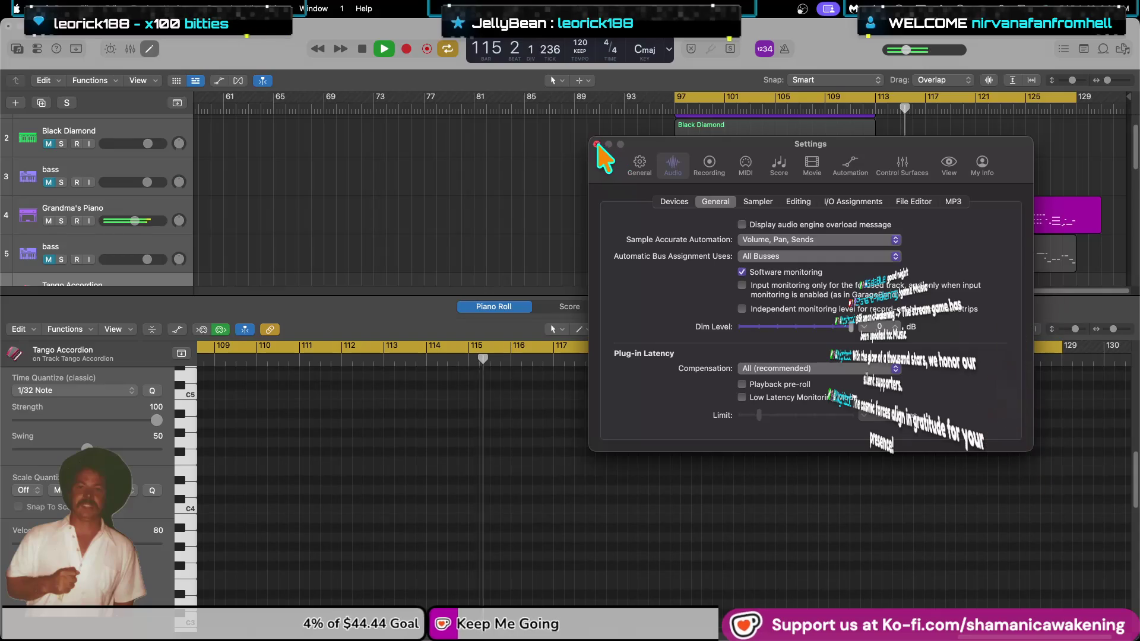
left_click(597, 145)
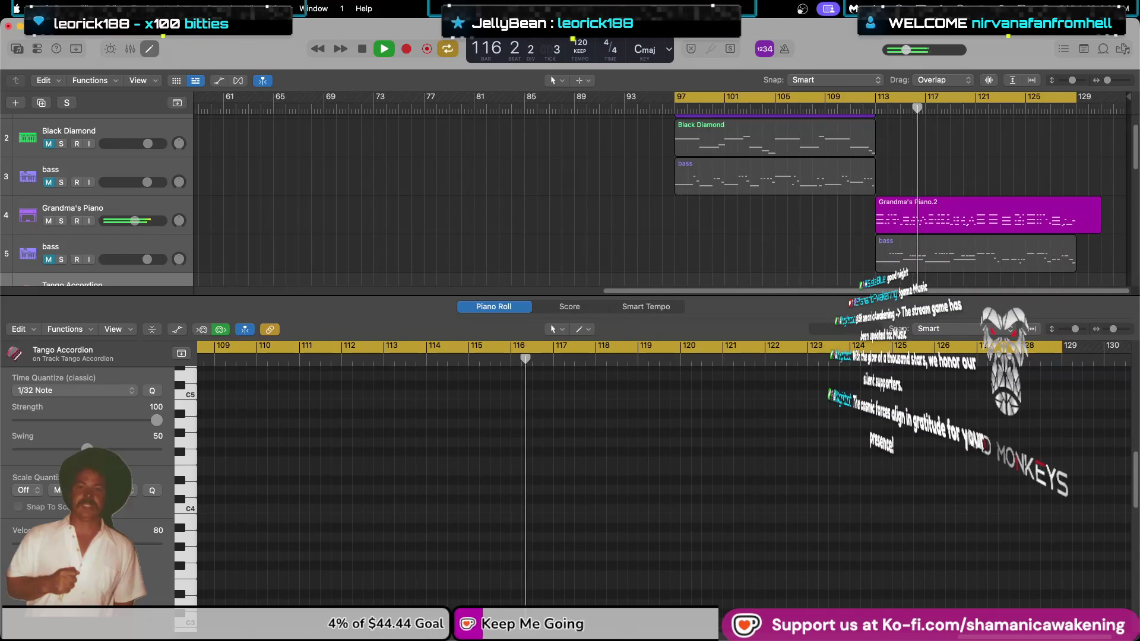
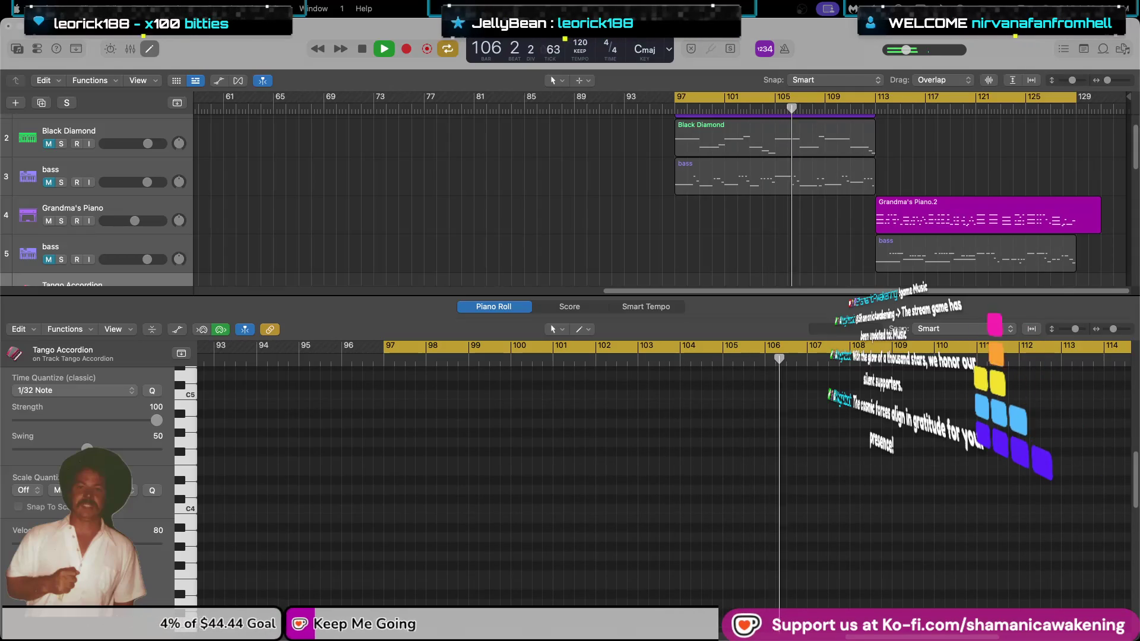
Leave Logic Pro for Final Cut Pro's waiting Custom LUT file dialog.
key("super+Tab")
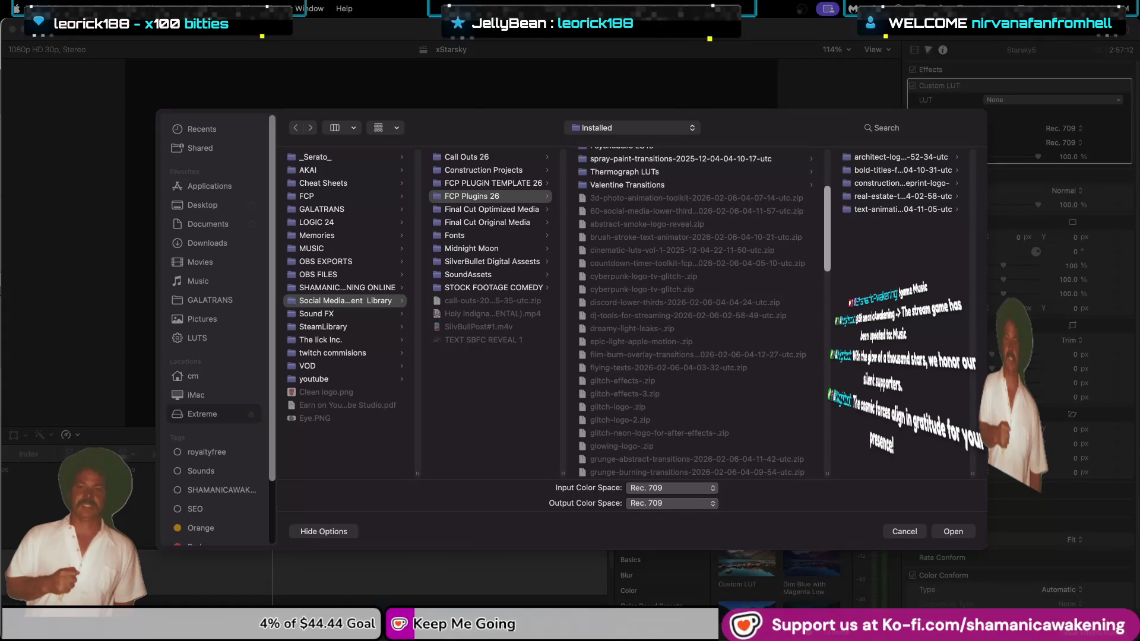
Go to the Color Luts folder and open 65 Point Cube_1.cube as the Custom LUT.
mouse_move(980, 273)
left_mouse_down()
mouse_move(668, 298)
mouse_move(705, 324)
left_mouse_up()
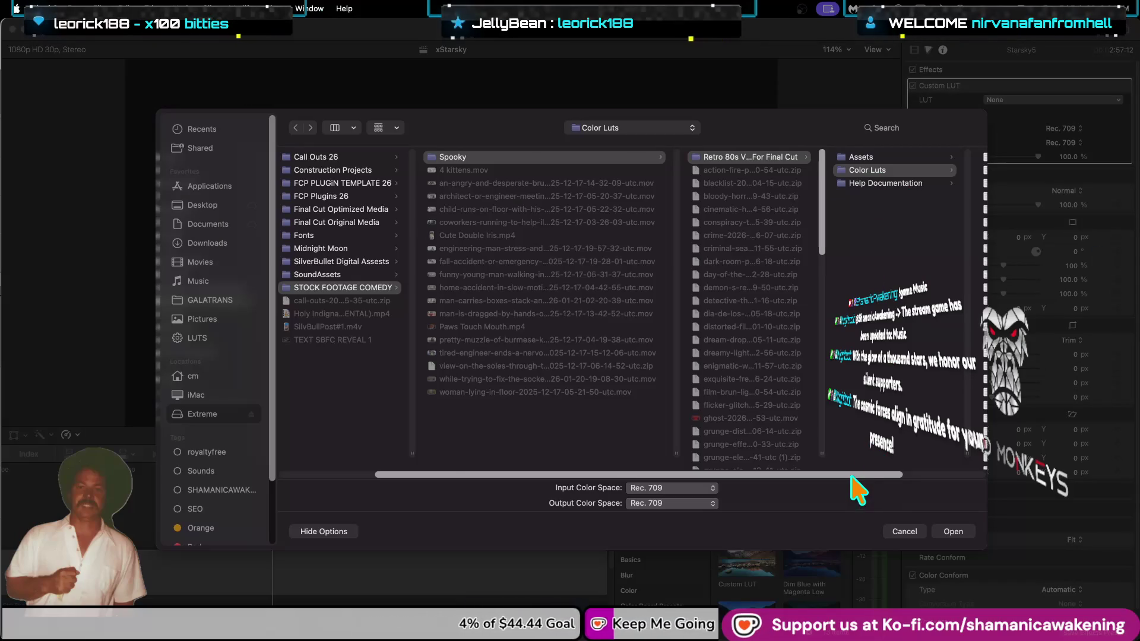
left_click_drag(853, 475, 972, 474)
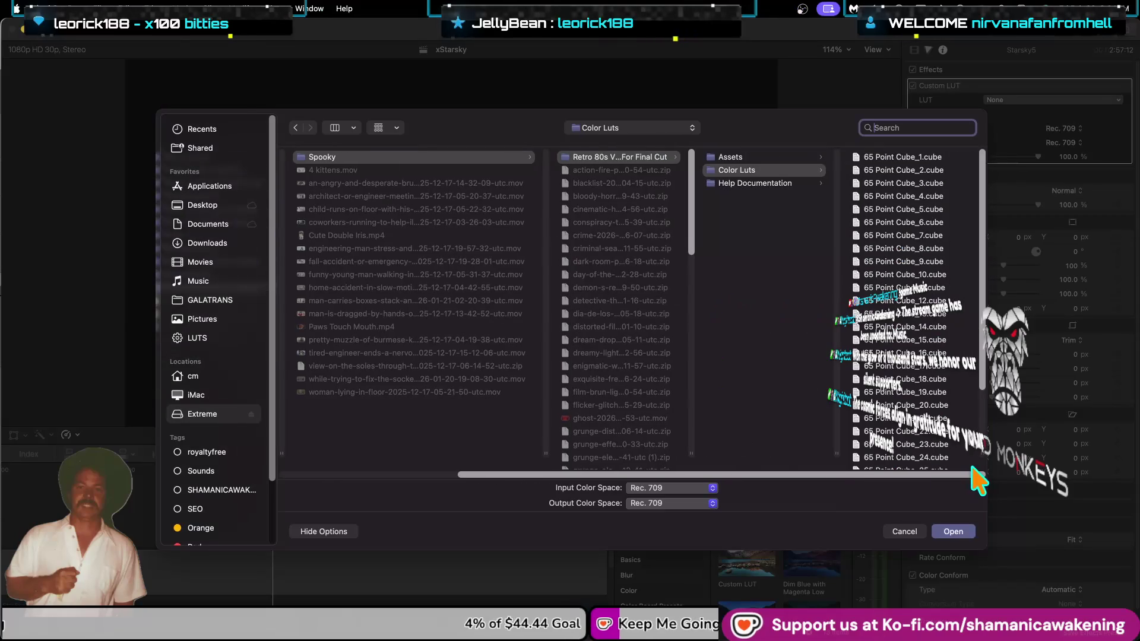
left_click(897, 156)
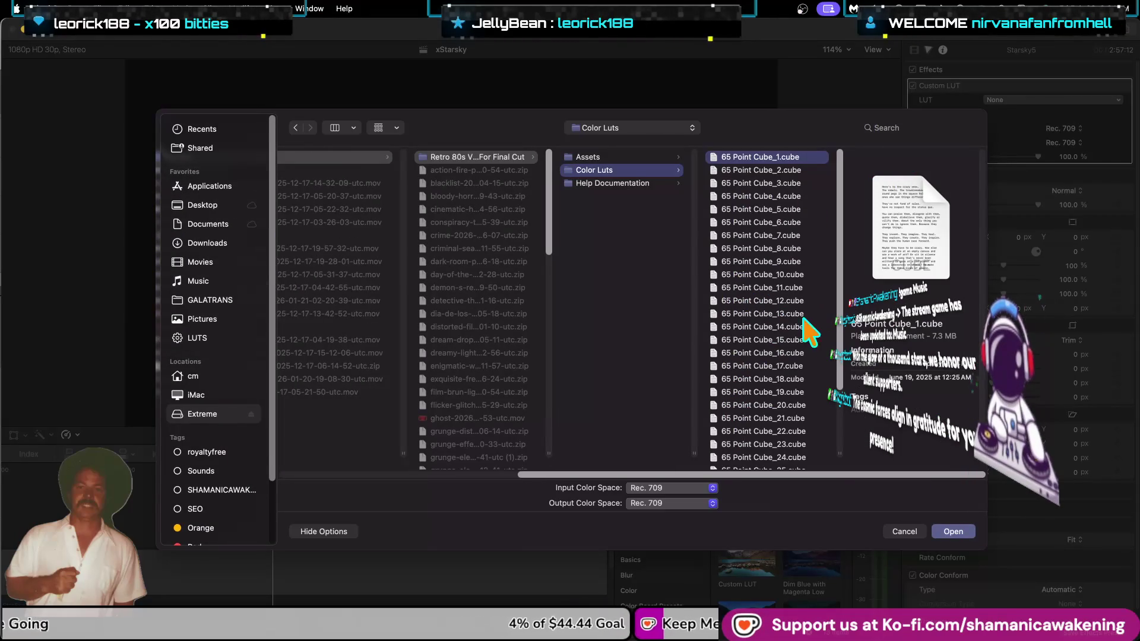
left_click(950, 532)
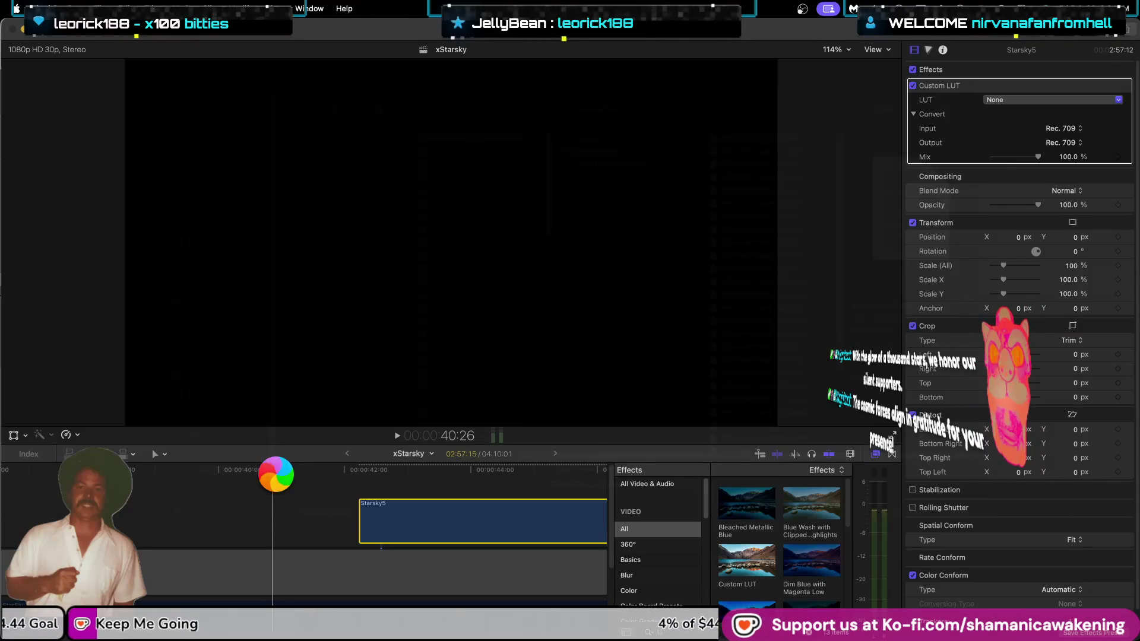
Scrub the Starsky5 clip, try a Rec. 2020 LUT input, then set it back to Rec. 709.
mouse_move(275, 472)
left_mouse_down()
mouse_move(424, 475)
mouse_move(360, 513)
left_mouse_up()
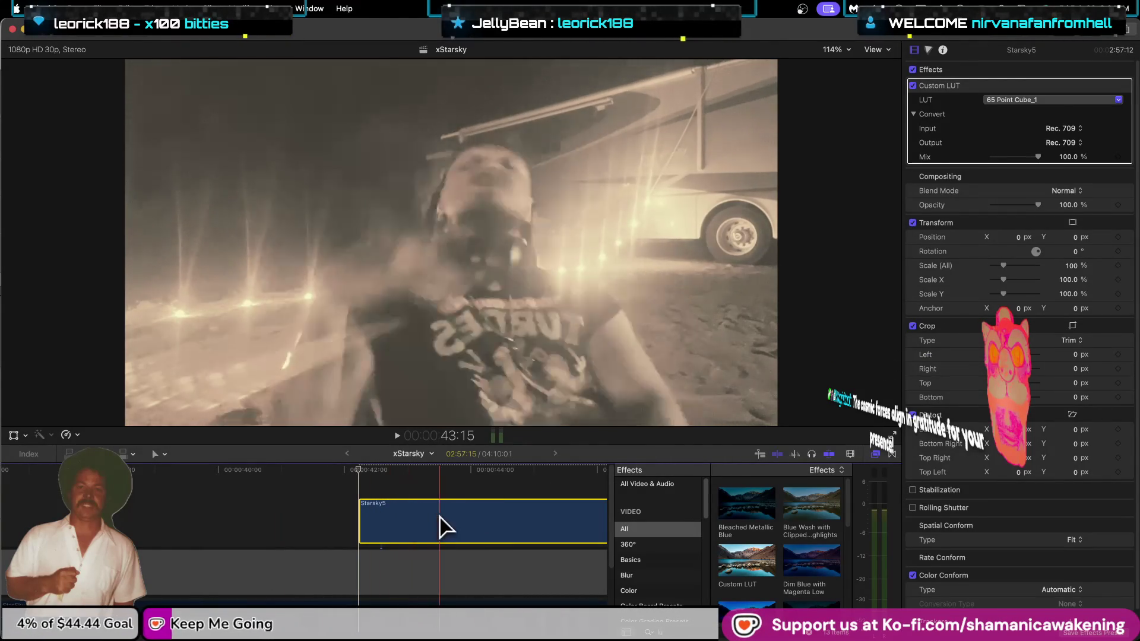
left_click(1068, 126)
left_click(1075, 151)
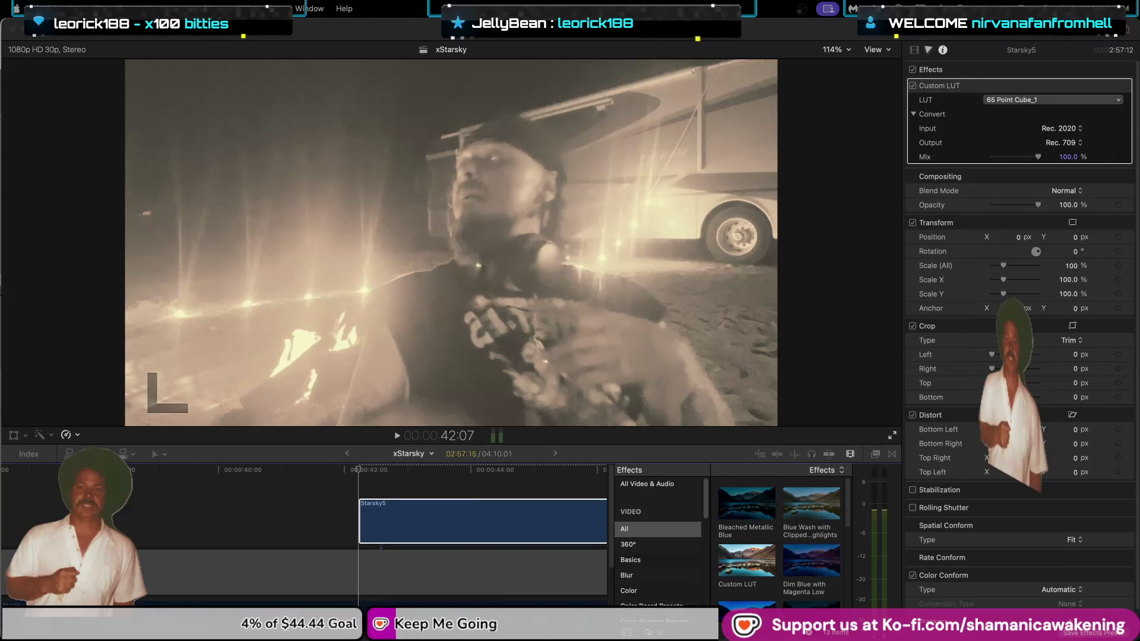
left_click(1069, 129)
left_click(1071, 119)
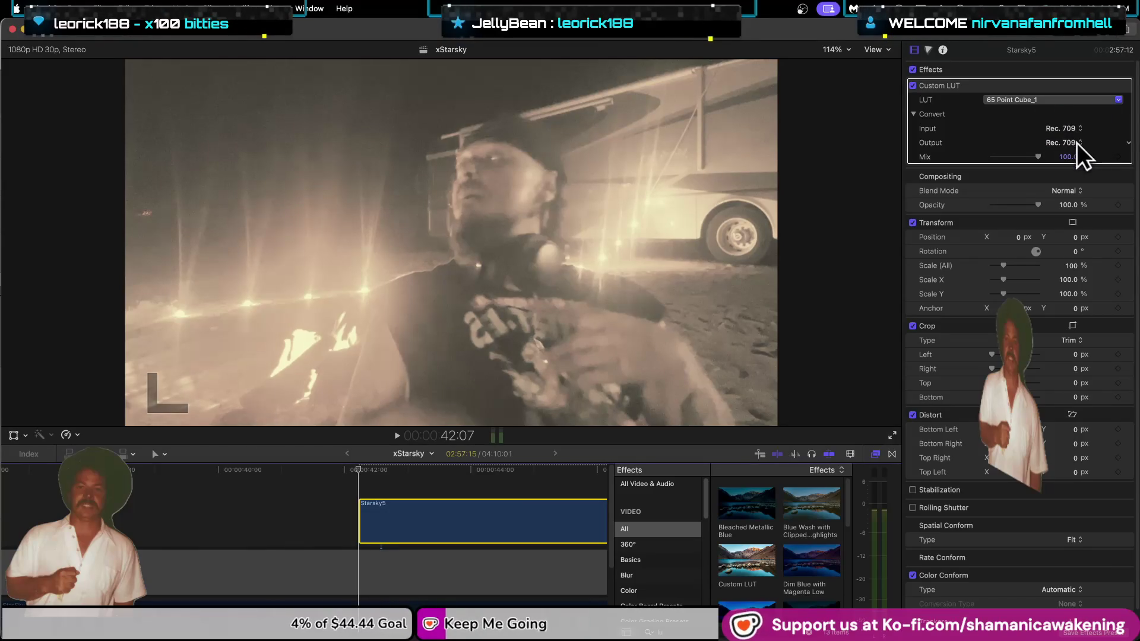
left_click(1077, 99)
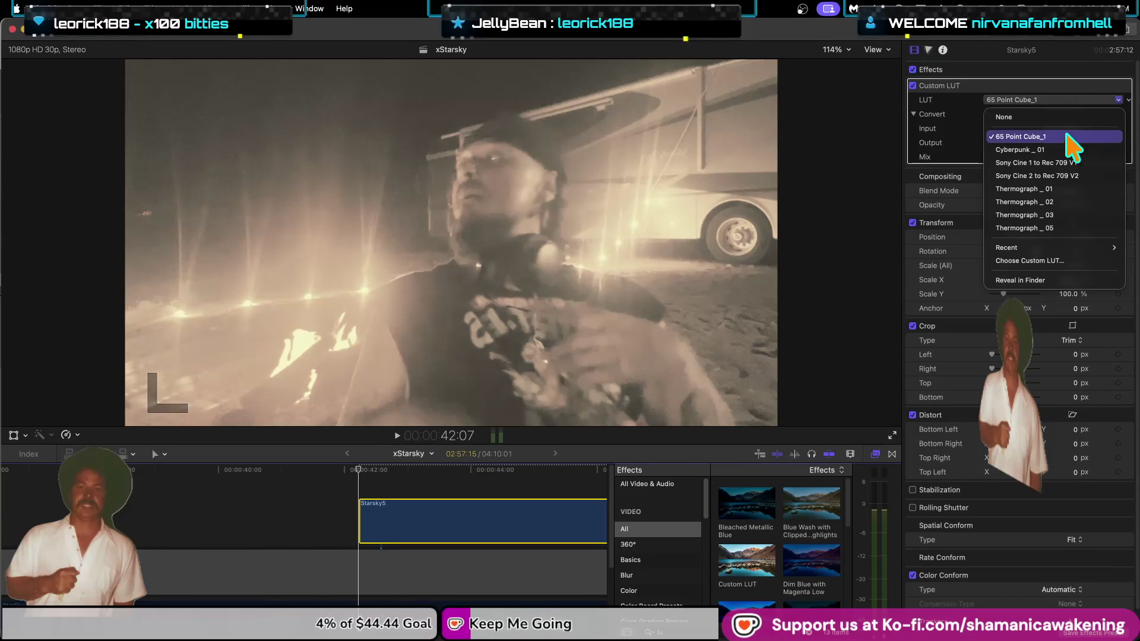
Replace the Starsky5 clip's LUT with 65 Point Cube_2.cube for a pinkish tint.
left_click(1069, 261)
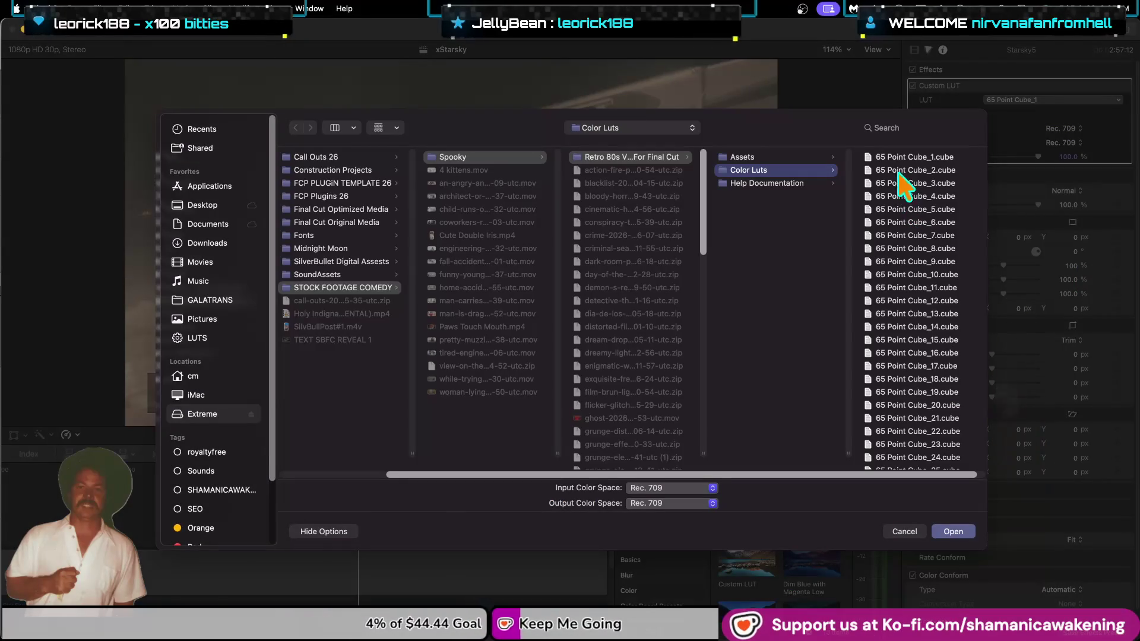
left_click(899, 170)
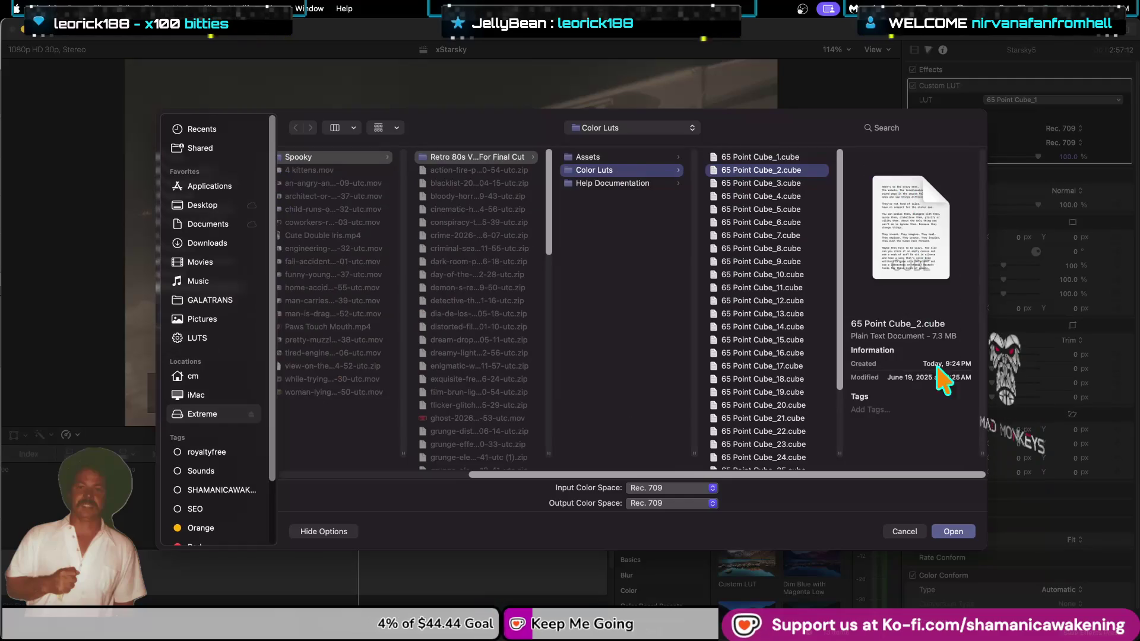
left_click(954, 531)
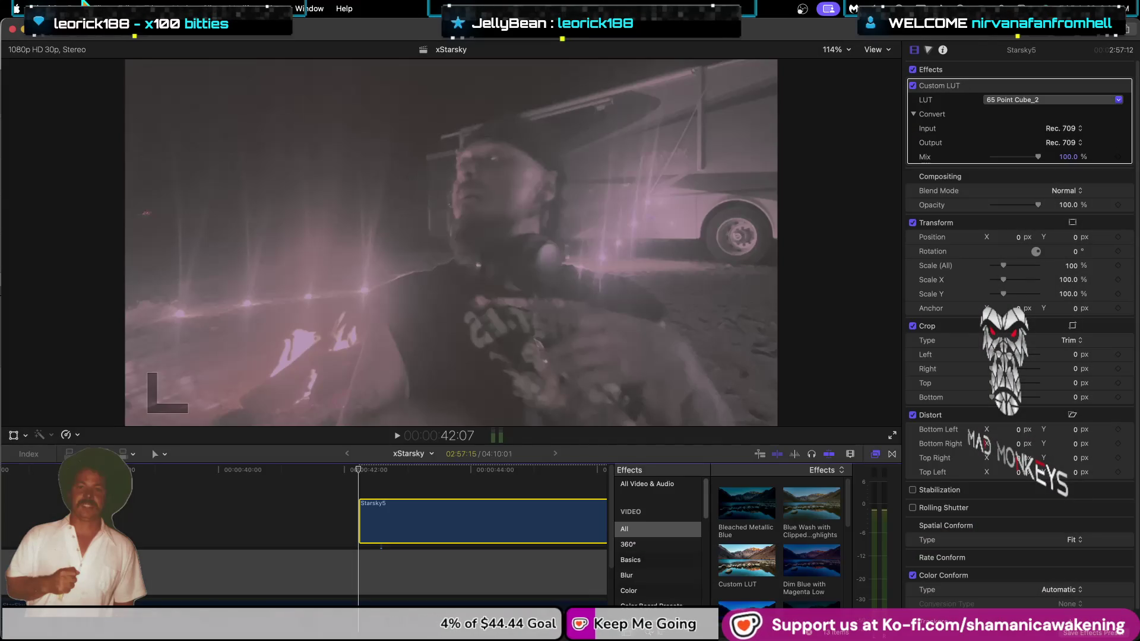
left_click(17, 9)
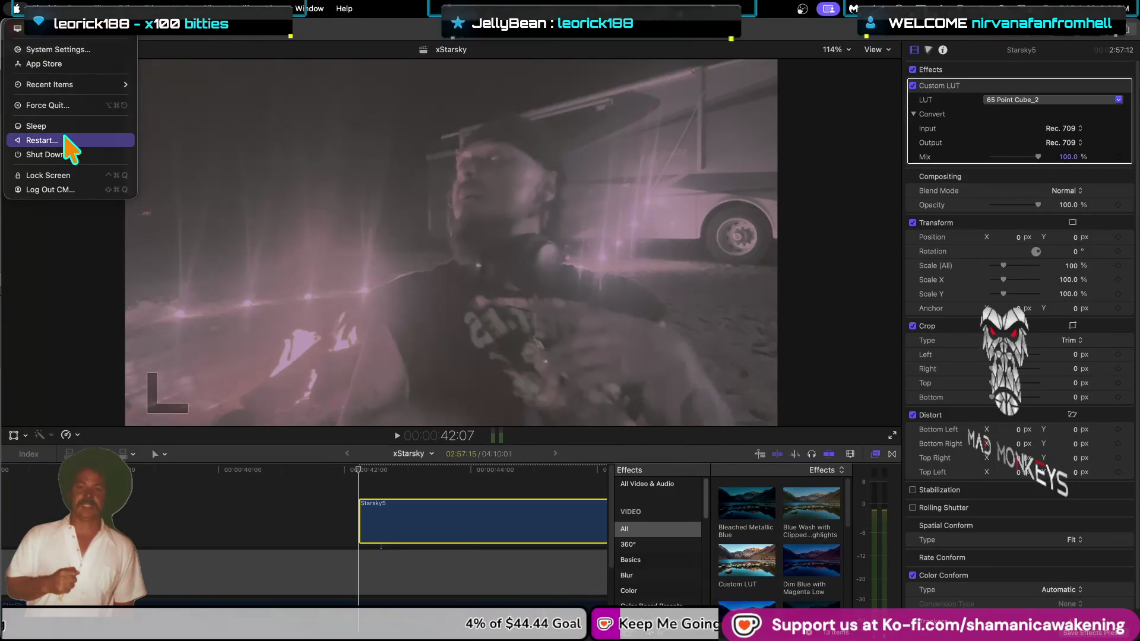
Add the Extreme drive to Spotlight's Search Privacy exclusions, then close System Settings.
left_click(59, 50)
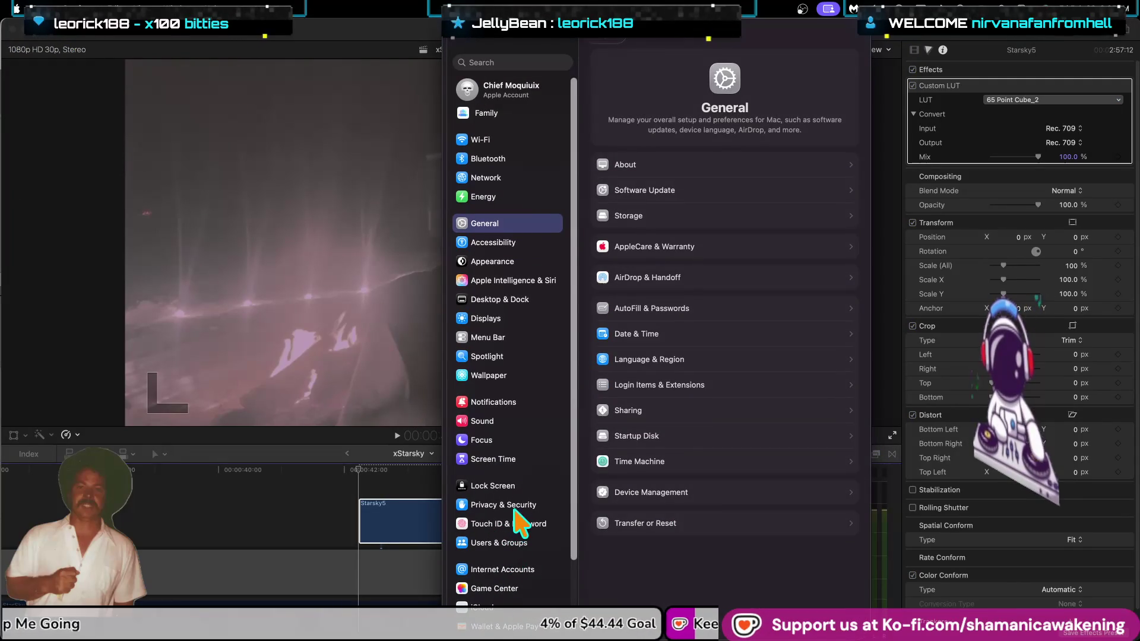
left_click(508, 357)
scroll(712, 475, "down", 10)
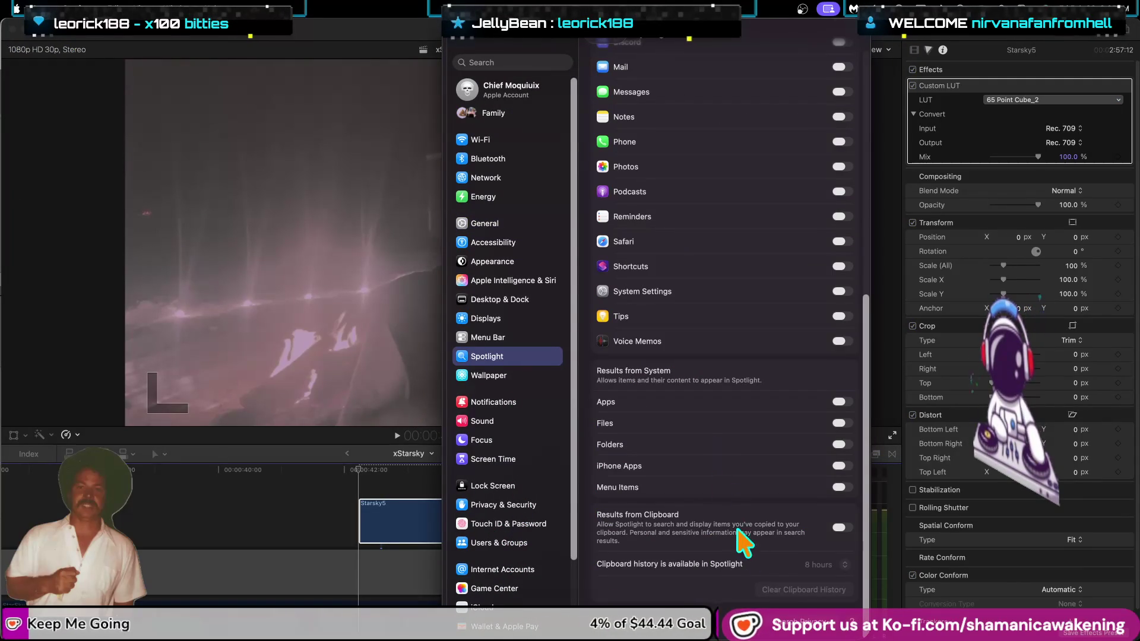
left_click(803, 621)
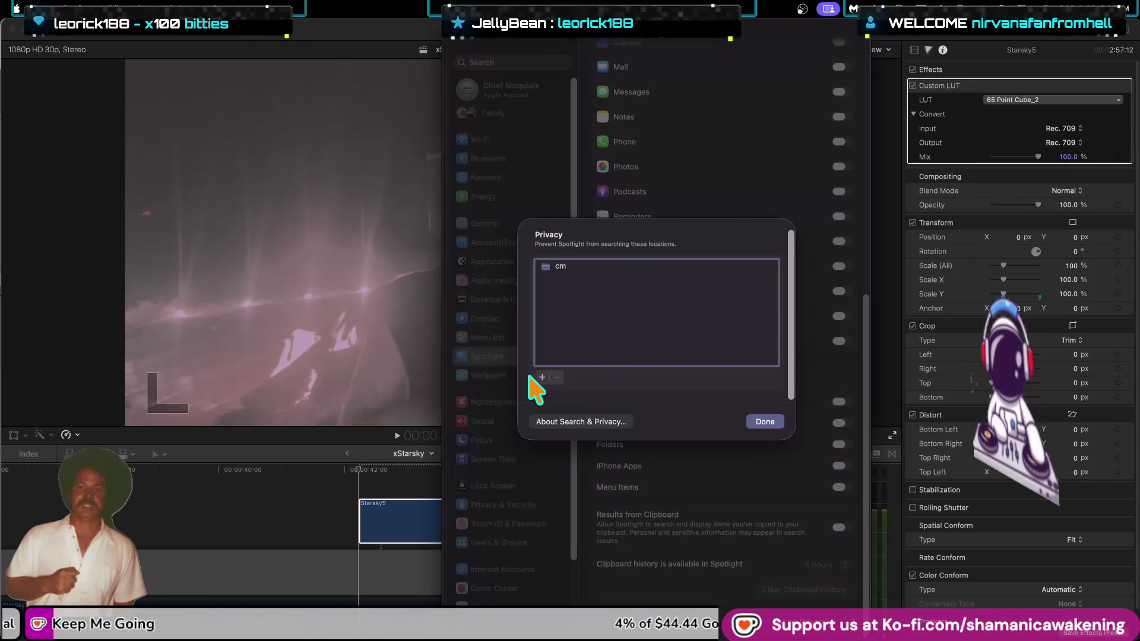
left_click(574, 344)
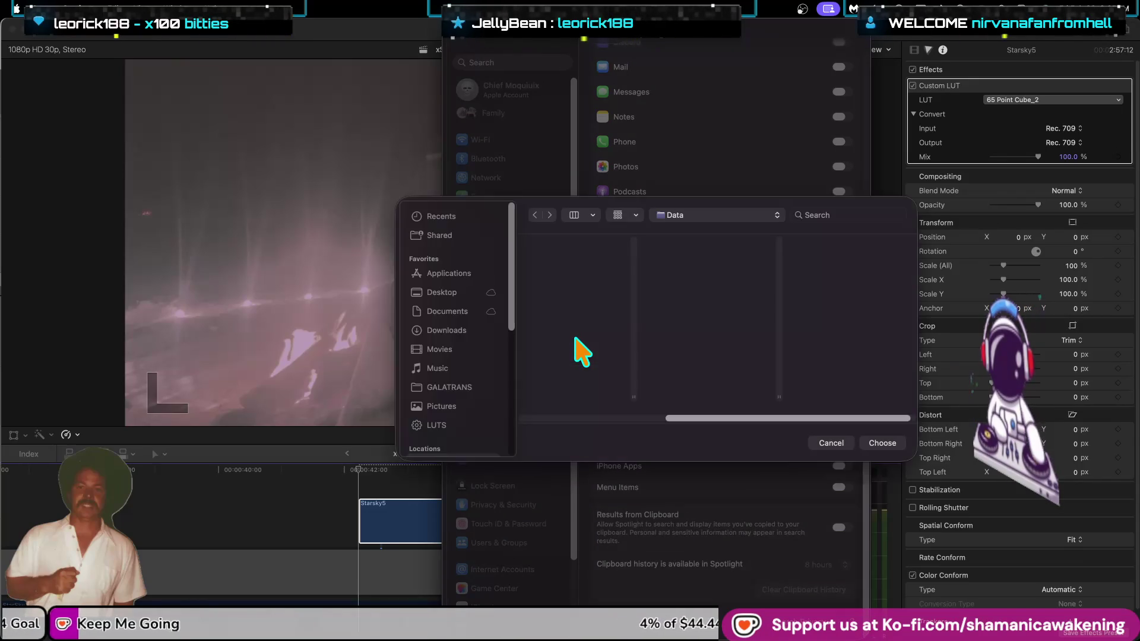
scroll(720, 432, "left", 3)
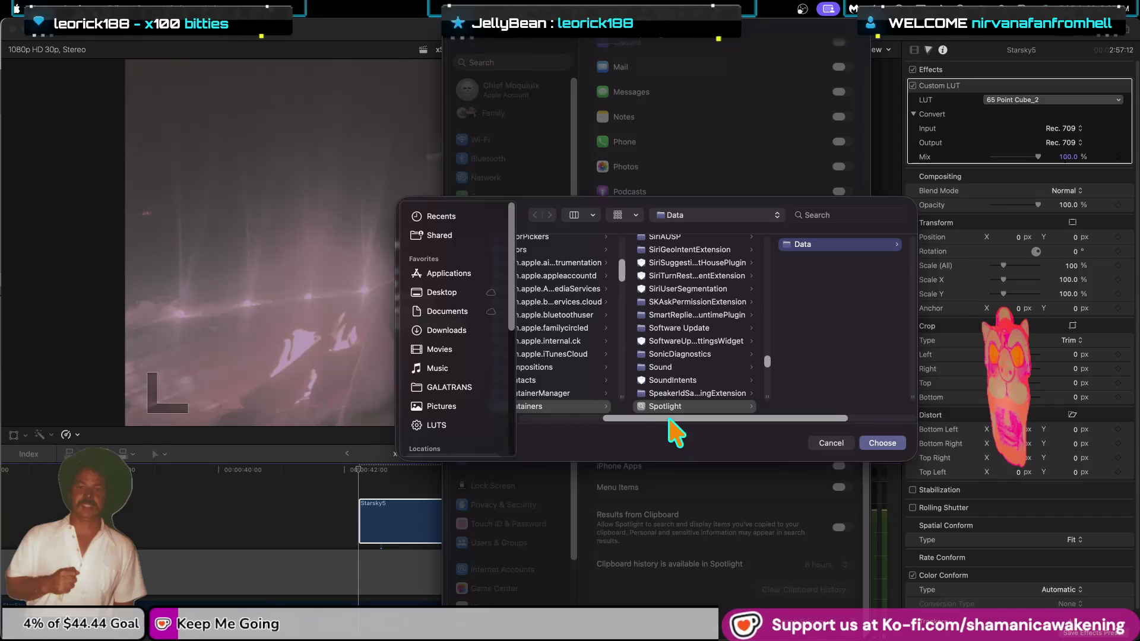
scroll(422, 416, "down", 5)
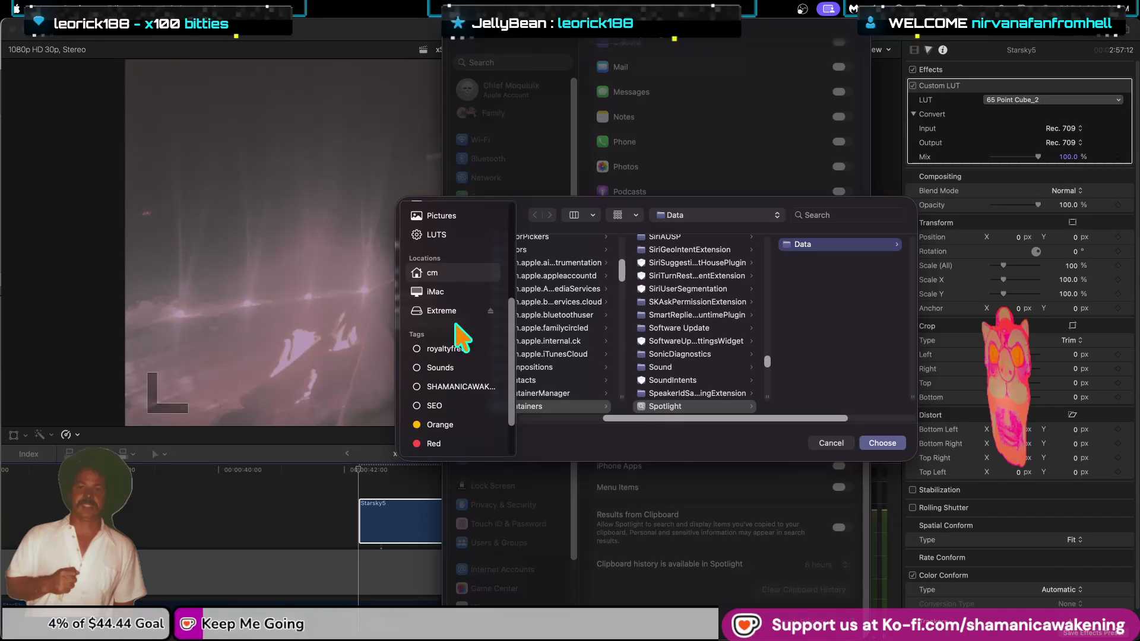
left_click(442, 311)
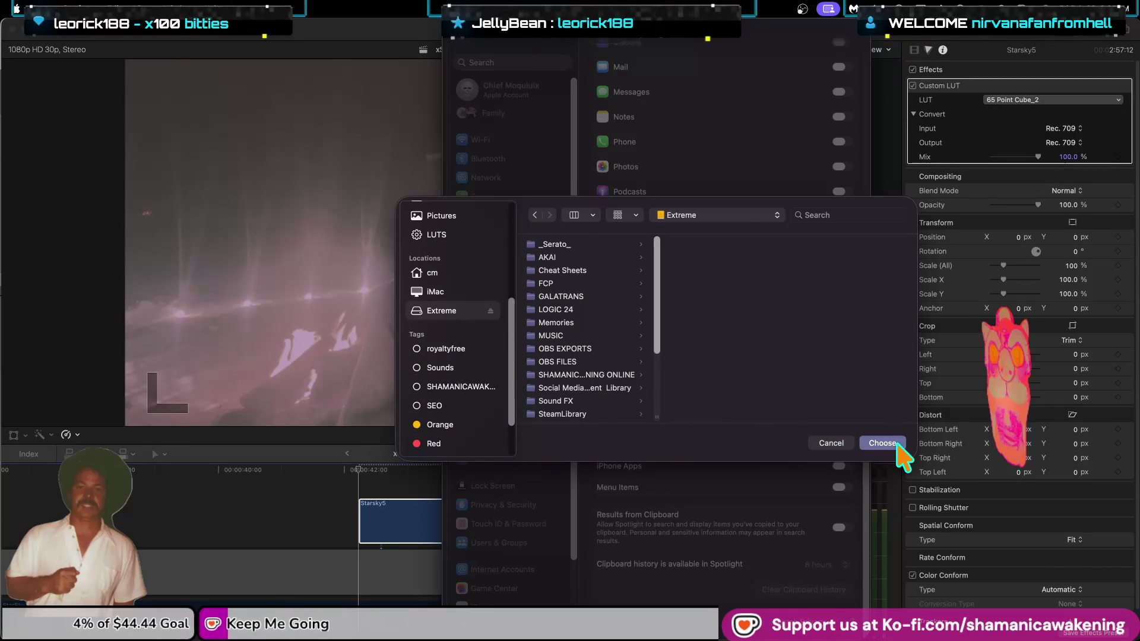
left_click(900, 447)
left_click(766, 425)
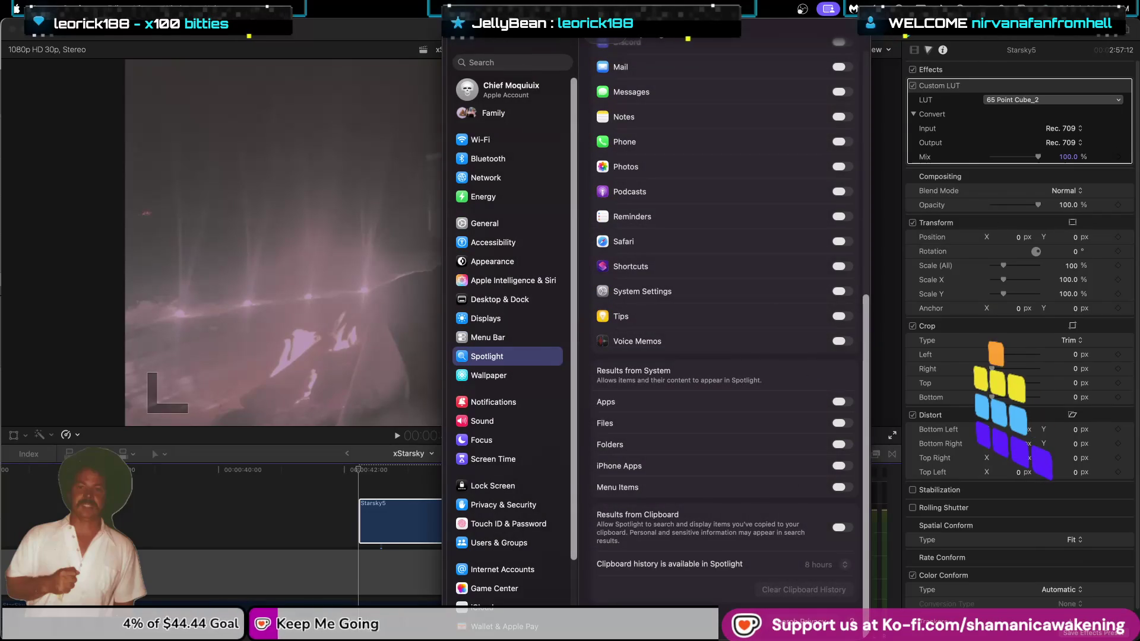
left_click(913, 5)
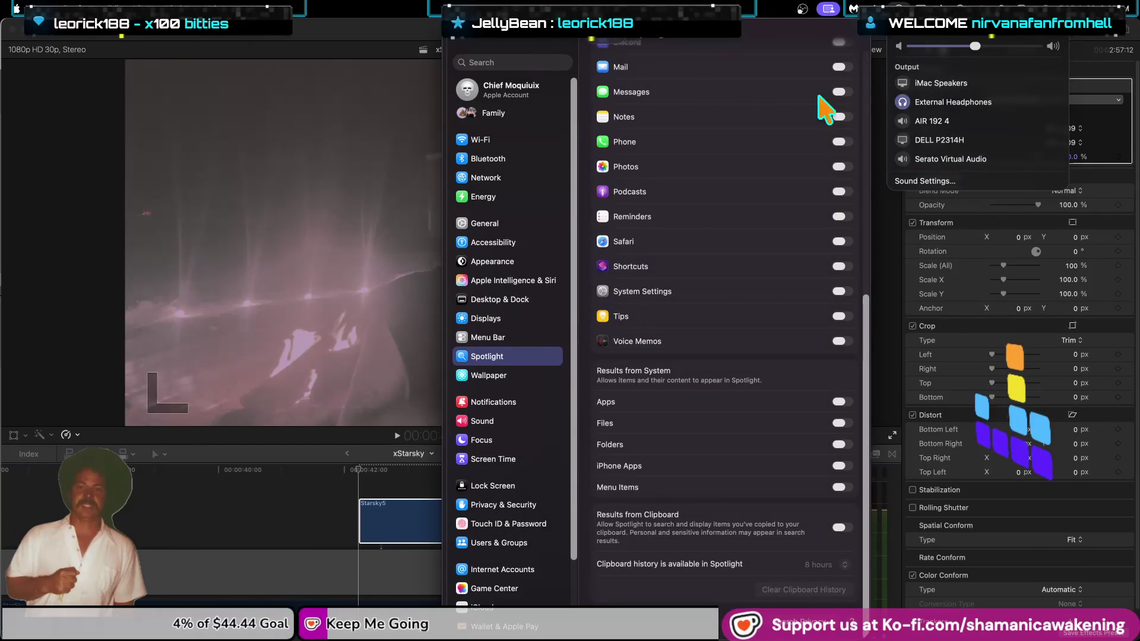
left_click(458, 37)
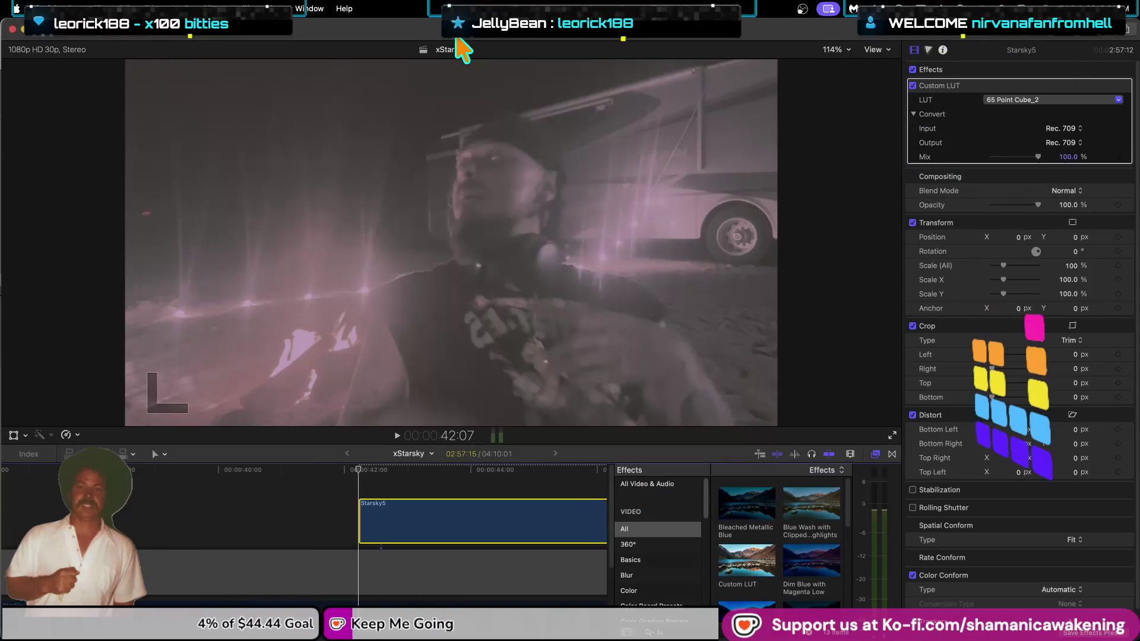
Reveal the 65 Point Cube_2 file in Finder, then browse to the empty LUTS folder.
left_click(1045, 100)
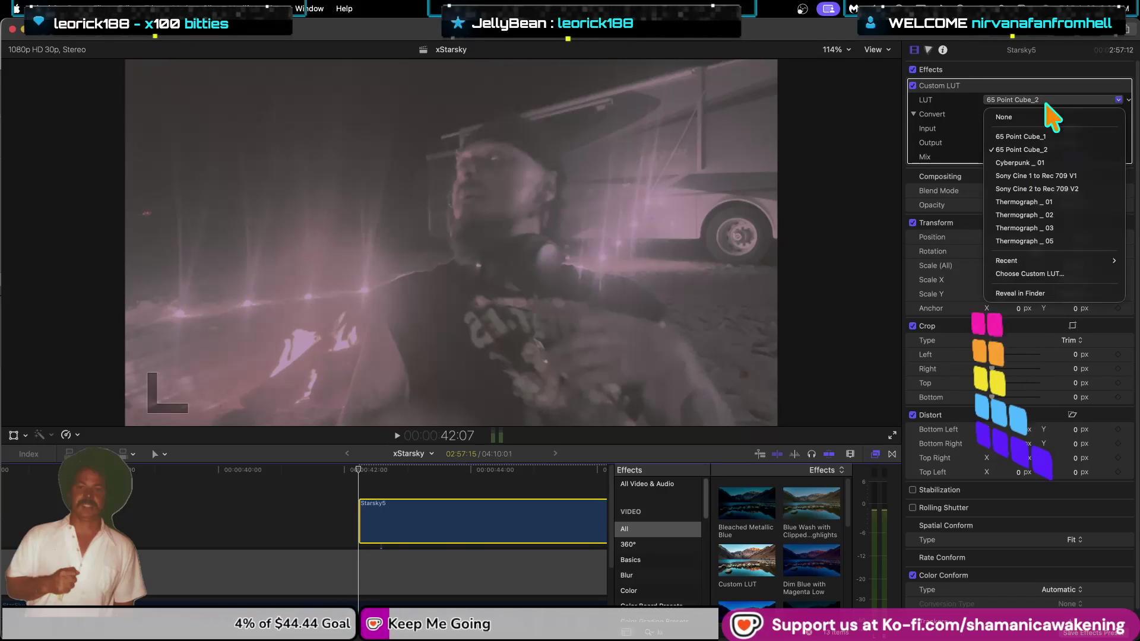
left_click(1050, 293)
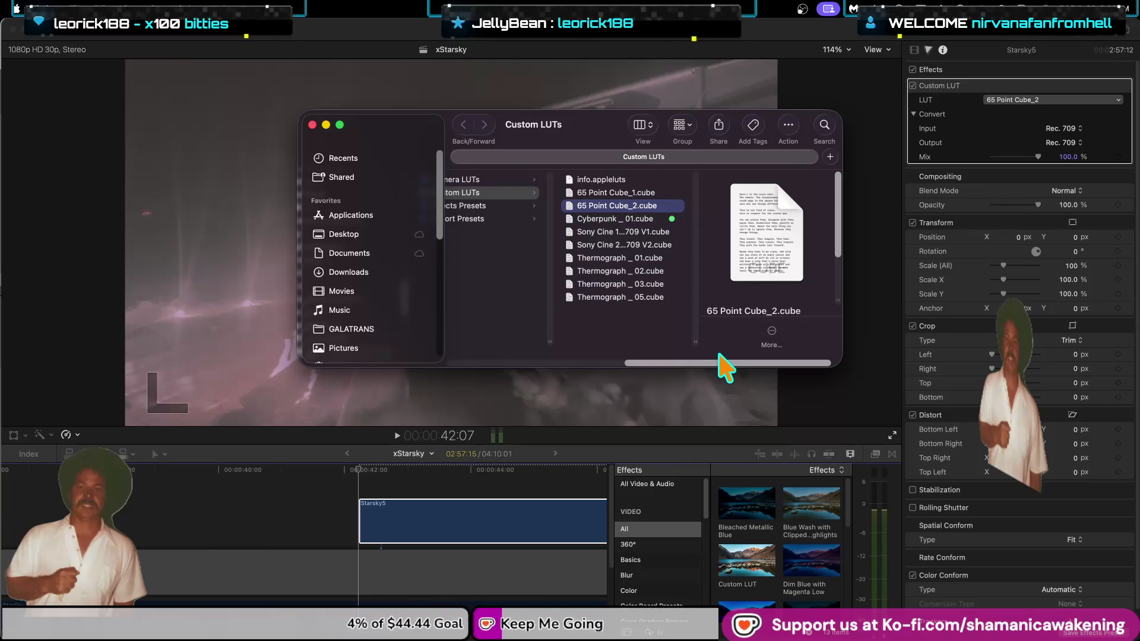
left_click_drag(716, 364, 547, 359)
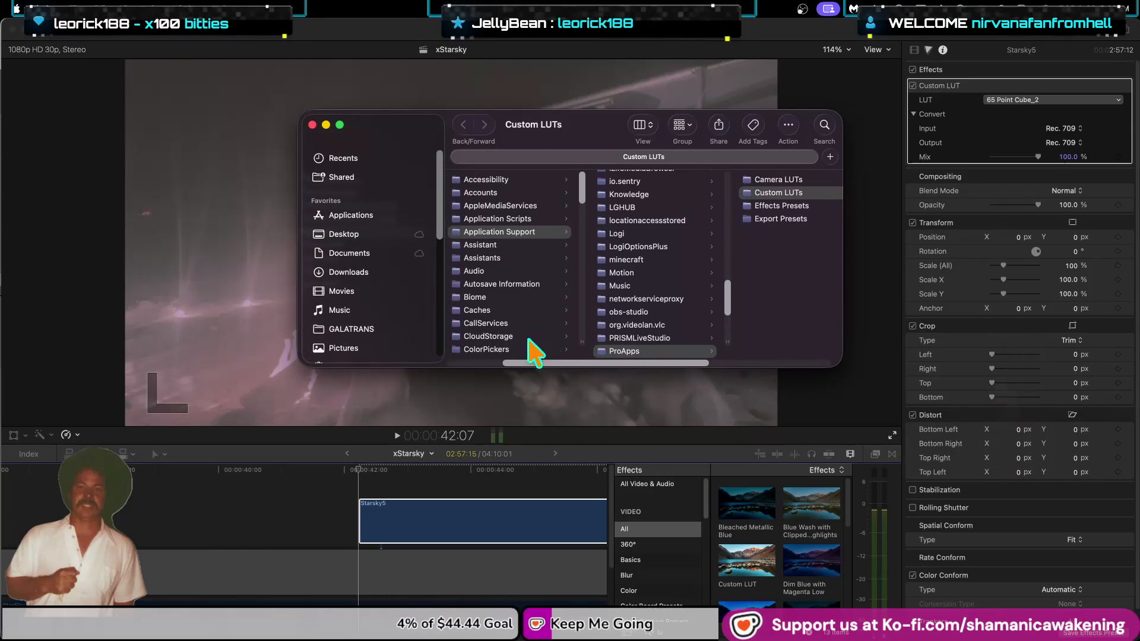
scroll(380, 308, "down", 5)
left_click(339, 223)
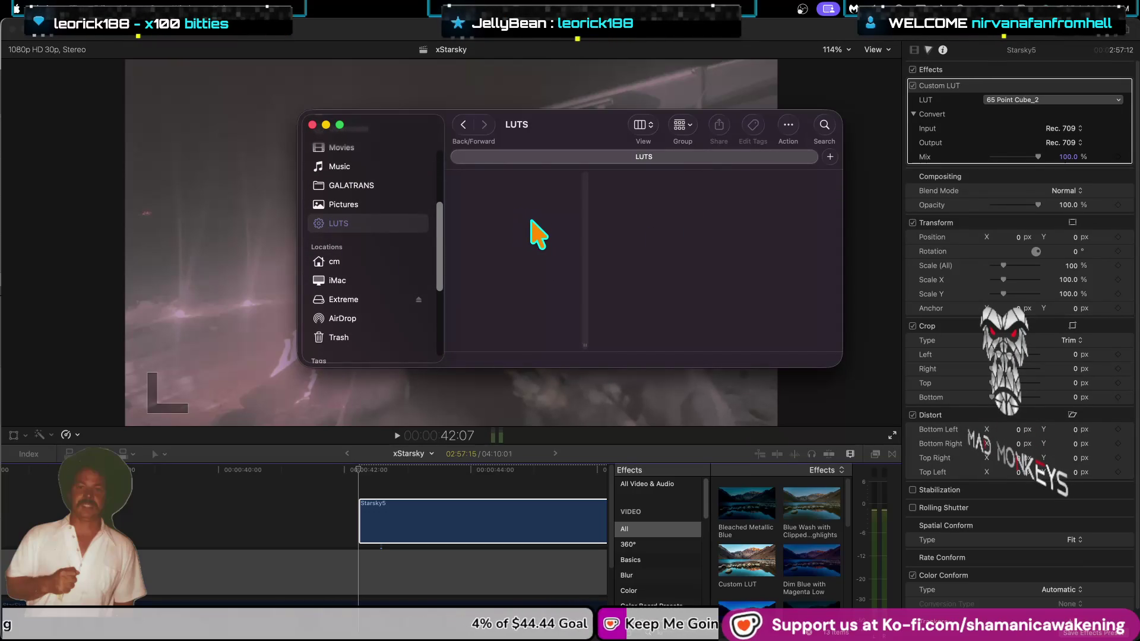
mouse_move(18, 383)
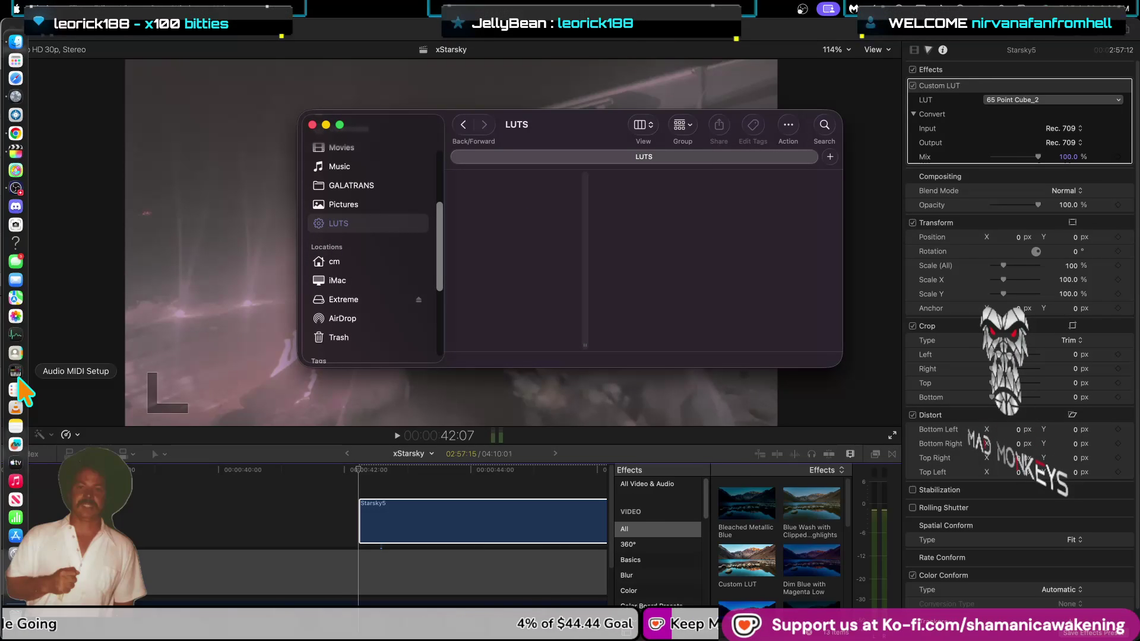
Bring up Spotlight's Search Privacy exclusion list in System Settings.
left_click(16, 8)
left_click(44, 51)
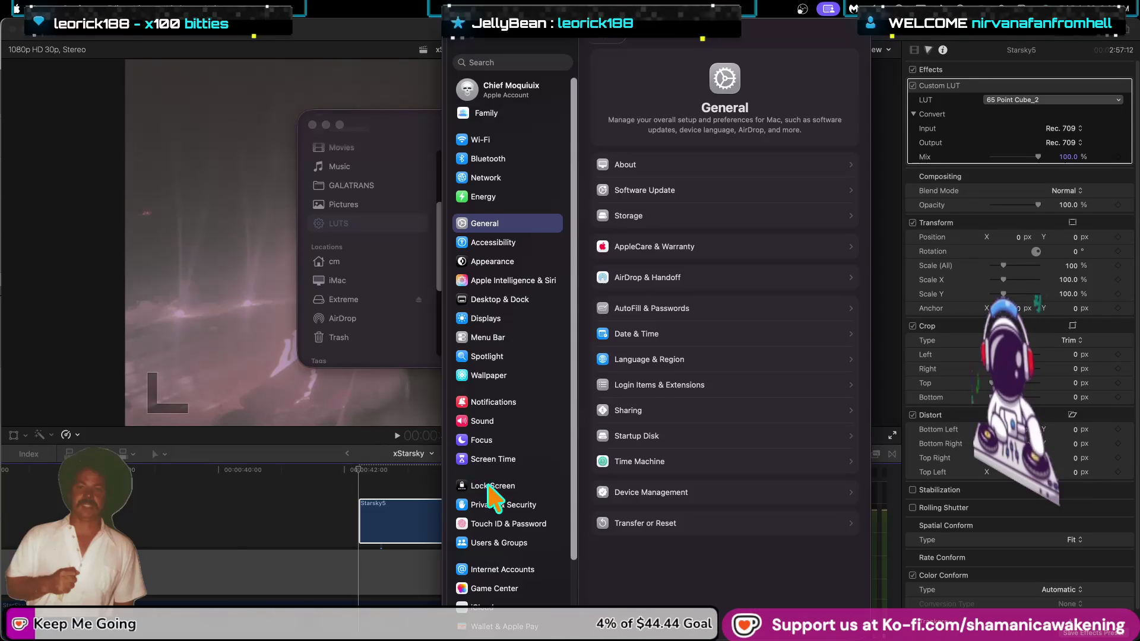
left_click(511, 356)
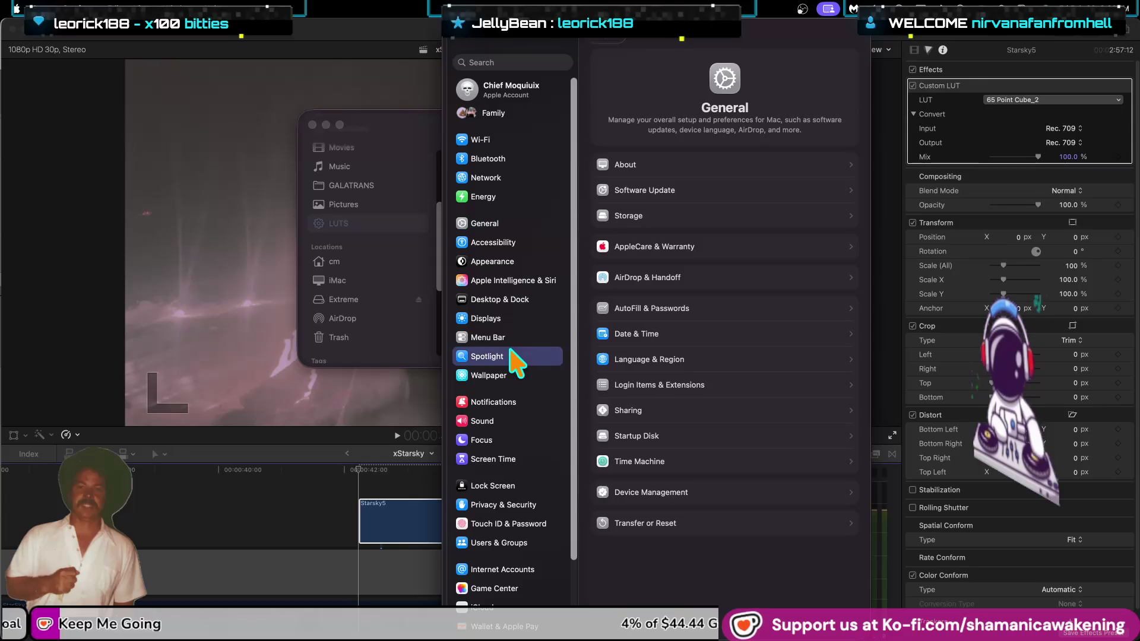
scroll(719, 455, "down", 5)
scroll(814, 455, "down", 5)
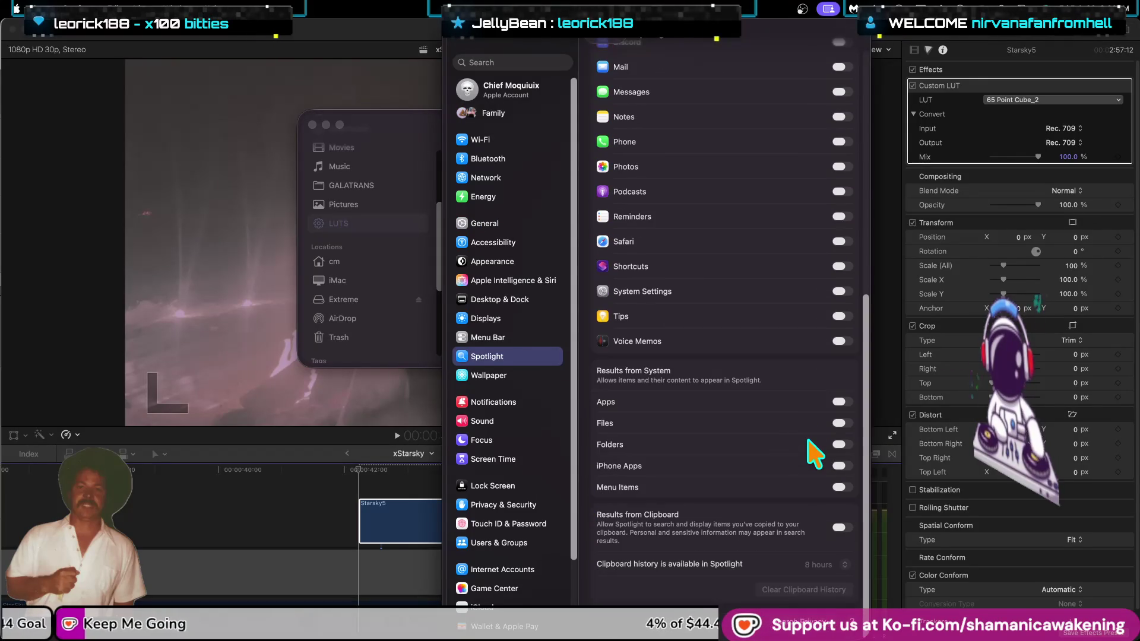
left_click(817, 621)
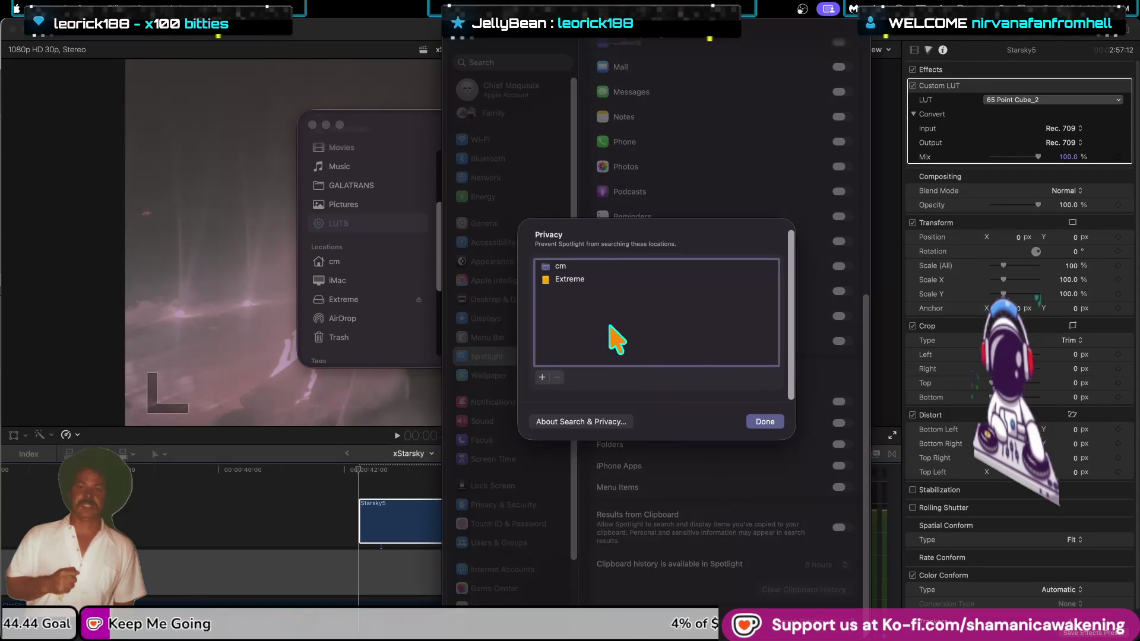
Remove Extreme from the exclusions, leaving only cm, and close System Settings.
left_click(653, 280)
left_click(557, 377)
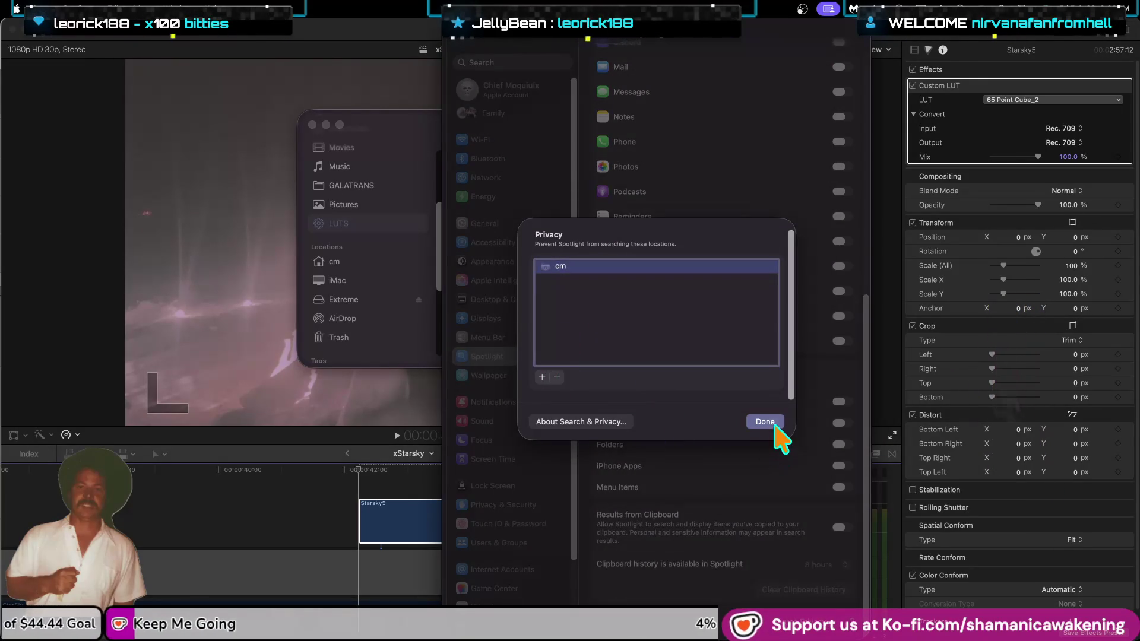
left_click(766, 423)
left_click(457, 38)
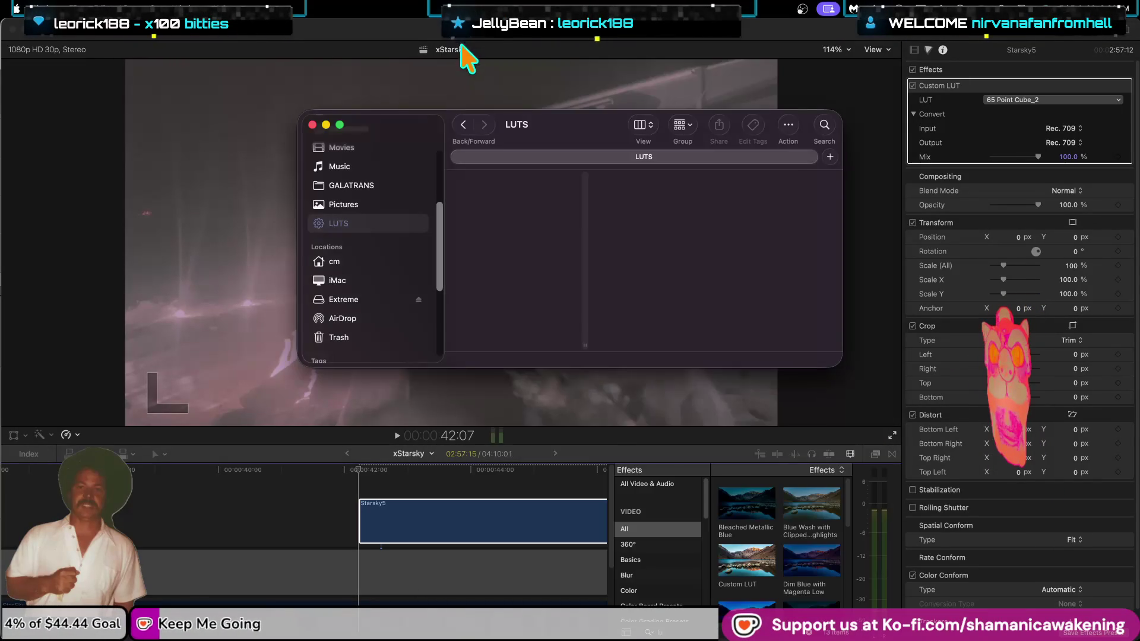
left_click(369, 204)
left_click(356, 222)
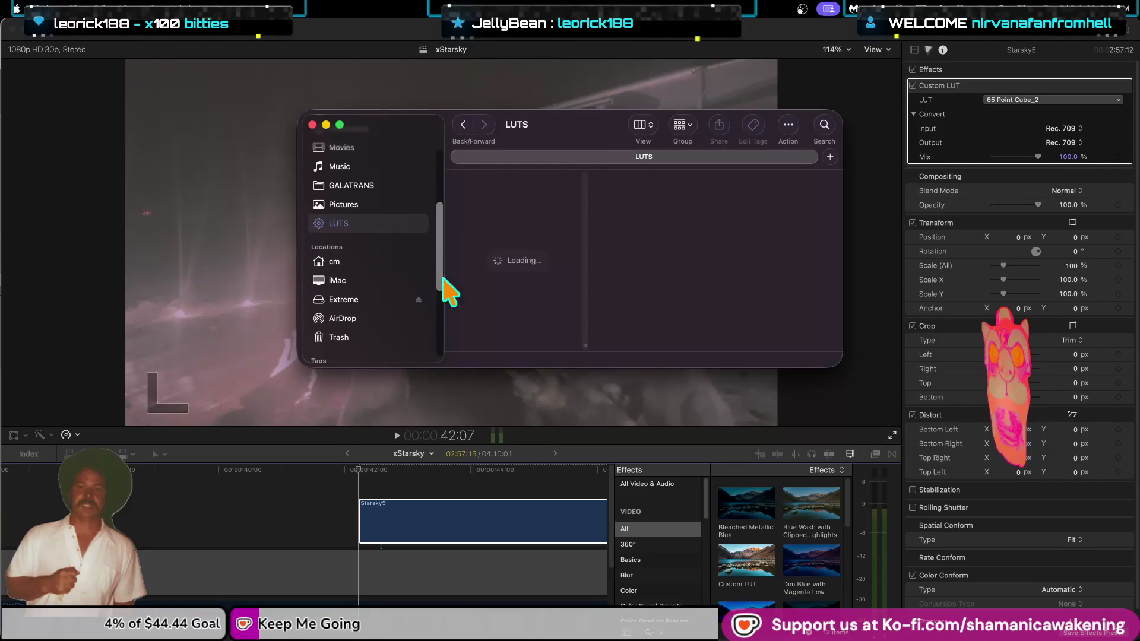
Switch the Starsky5 LUT to 65 Point Cube_1, play it, and hide the Effects browser.
left_click(1005, 106)
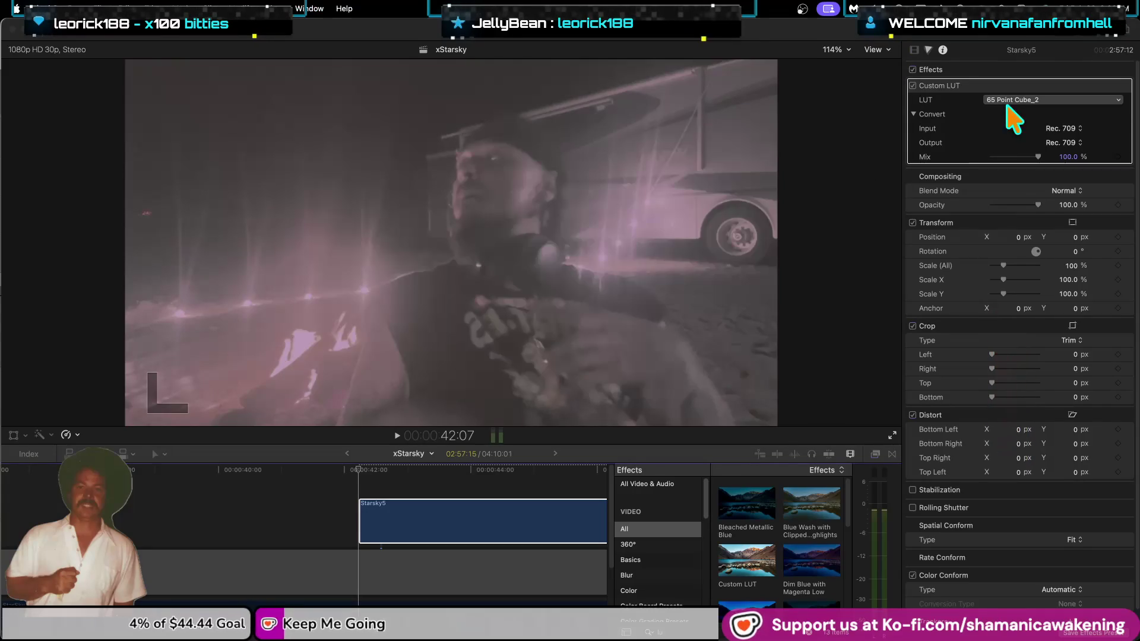
left_click(1006, 99)
left_click(1015, 137)
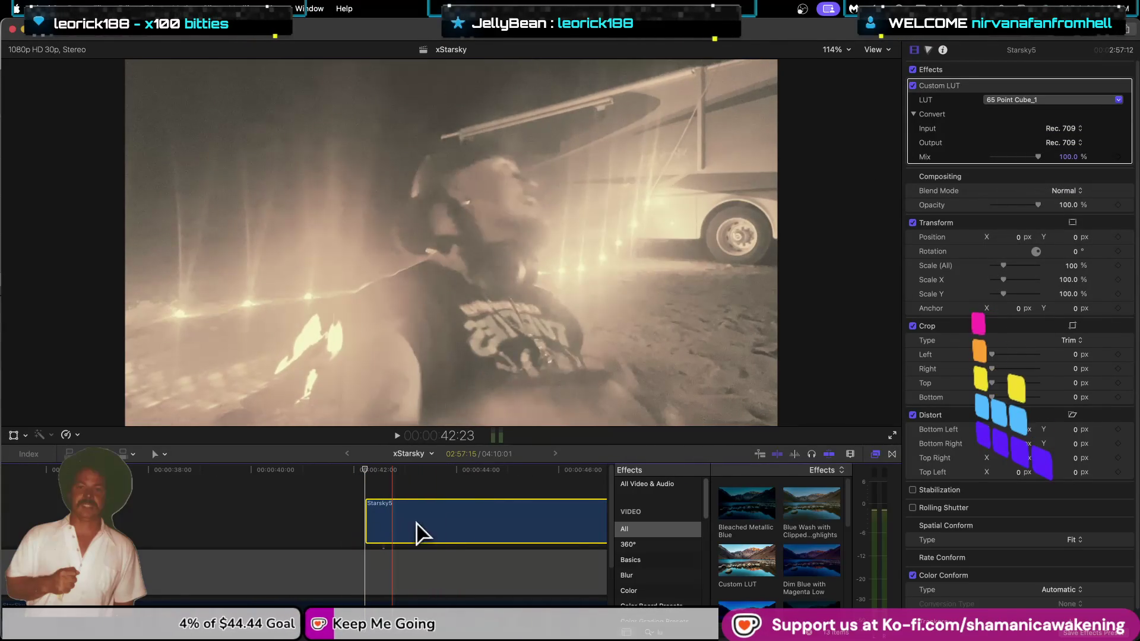
key("l")
left_click(876, 454)
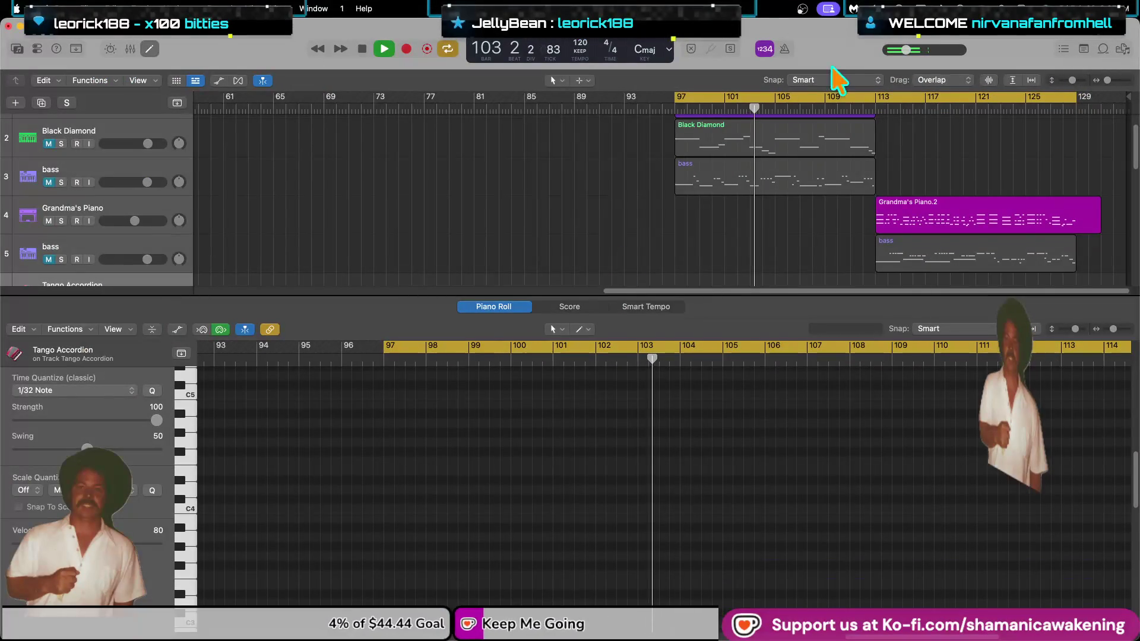
Lower Logic Pro's master volume from -18.0 dB to -23.8 dB and return to Final Cut Pro.
left_click_drag(903, 49, 891, 50)
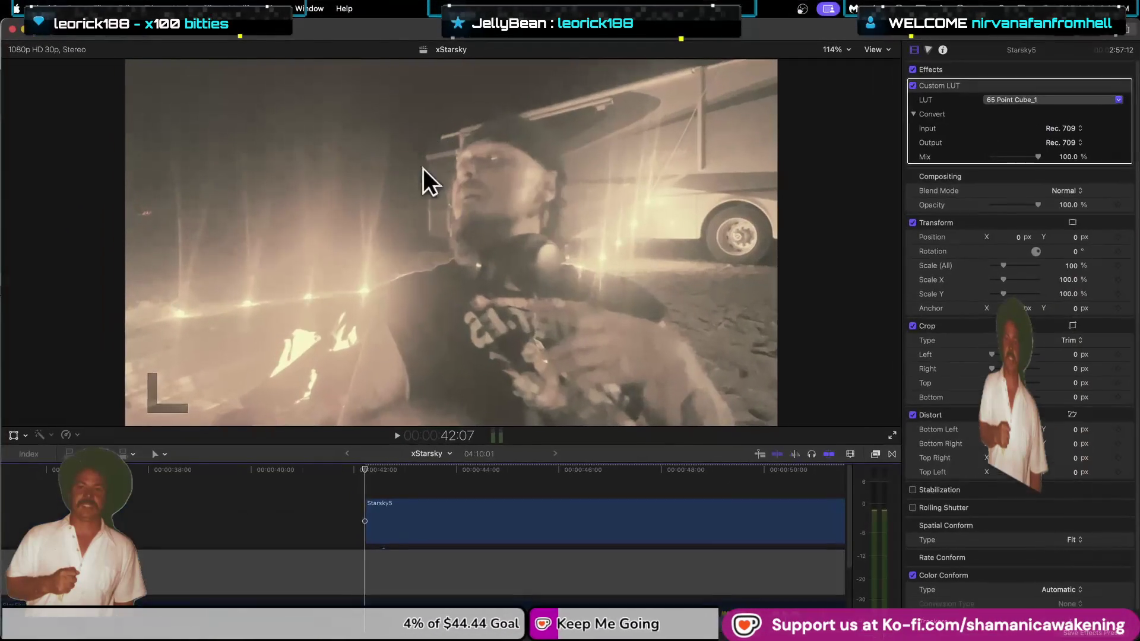
key("super+z")
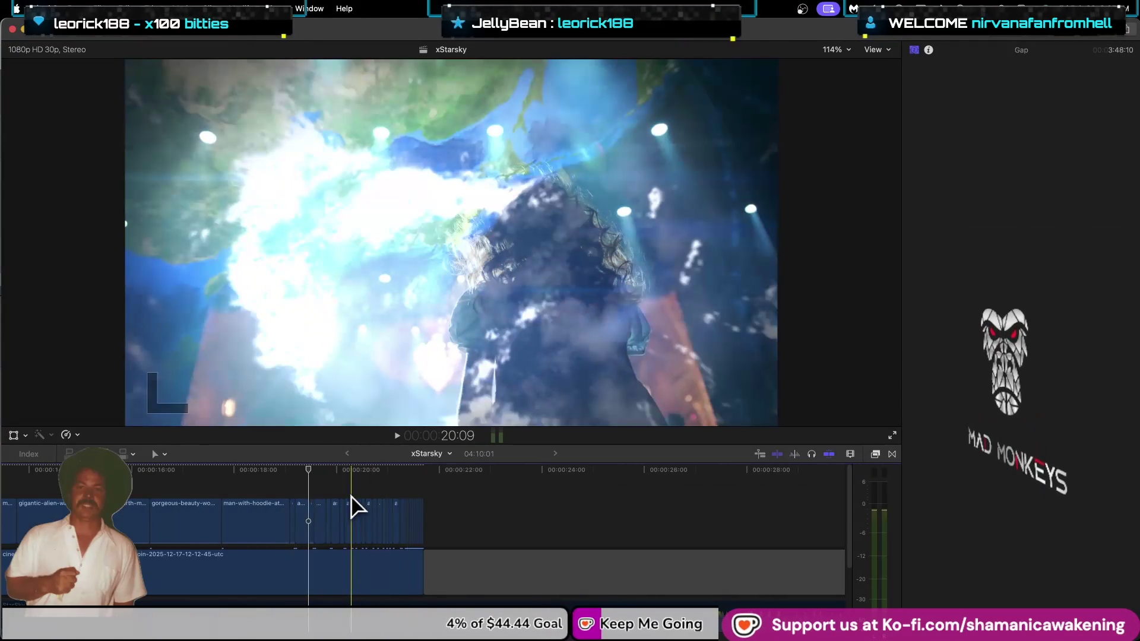
Select the chiba-japan Earth overlay clip near 19 seconds, then switch to Logic Pro.
left_click(310, 509)
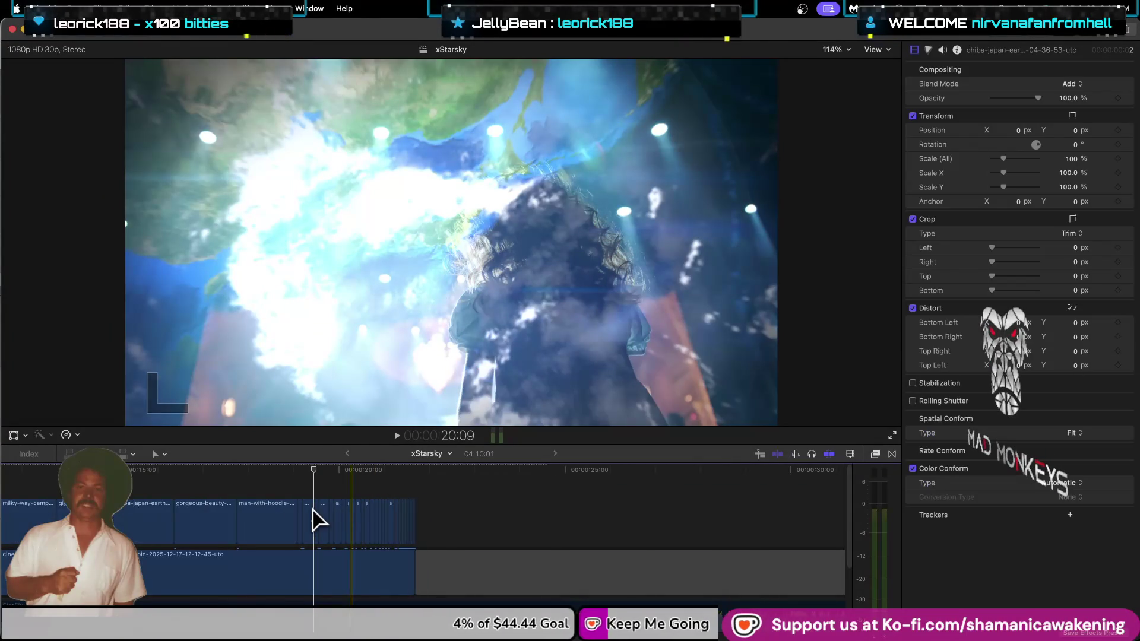
key("super+z")
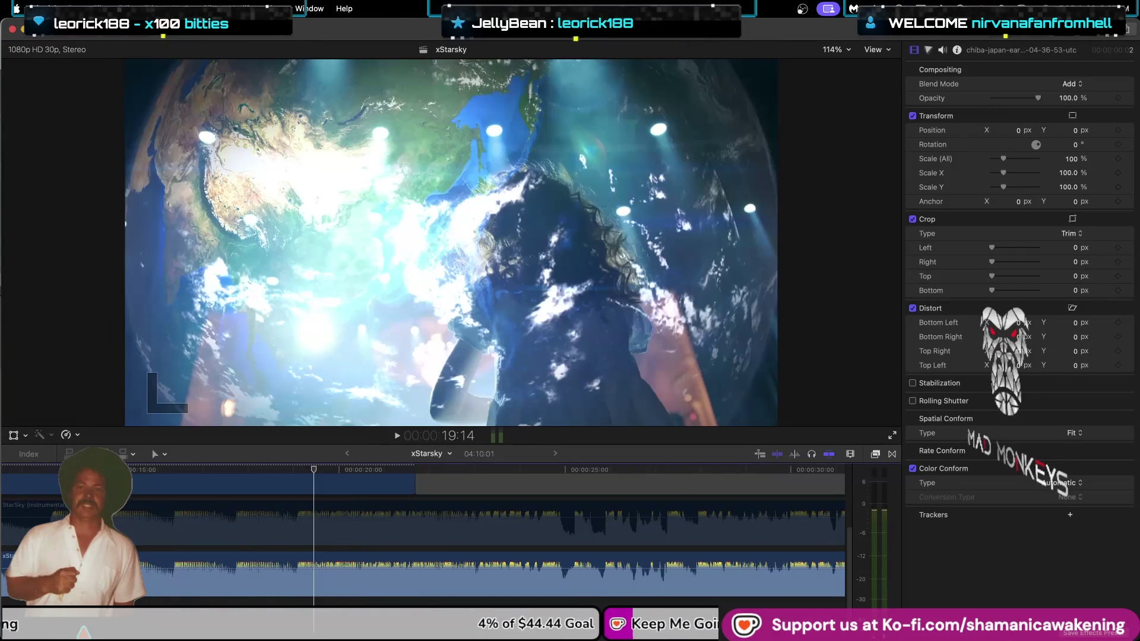
scroll(423, 535, "left", 10)
key("ctrl+Up")
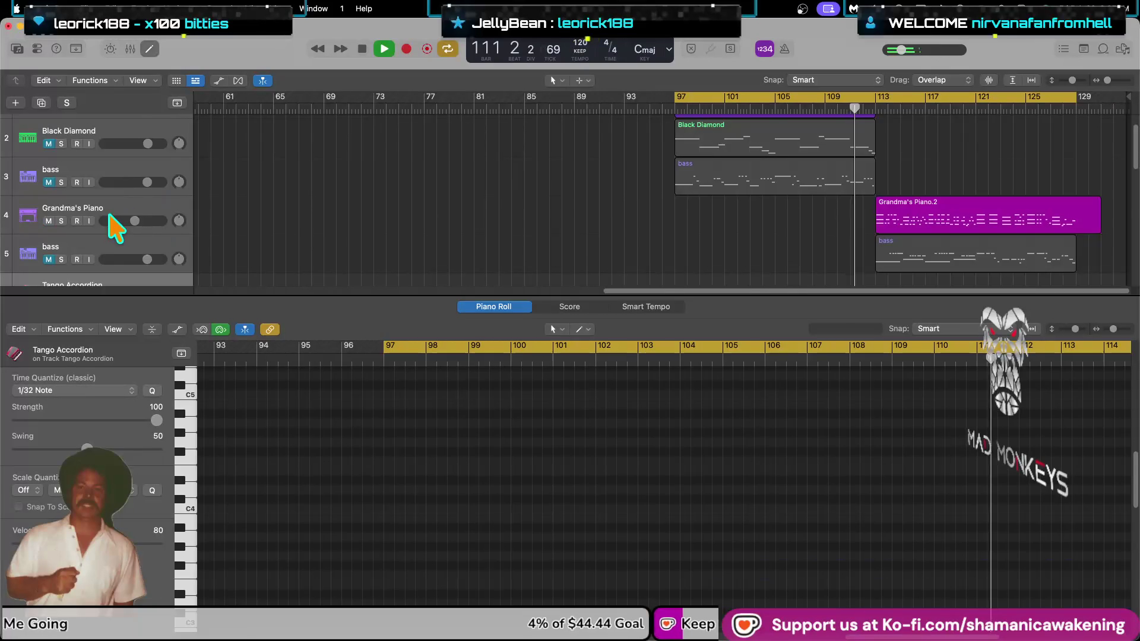
Mute the Clap 2 - Pile Driver, Snare 4 - Hit Synth and Kick - Blazing Hot tracks.
scroll(95, 220, "down", 5)
scroll(57, 196, "down", 4)
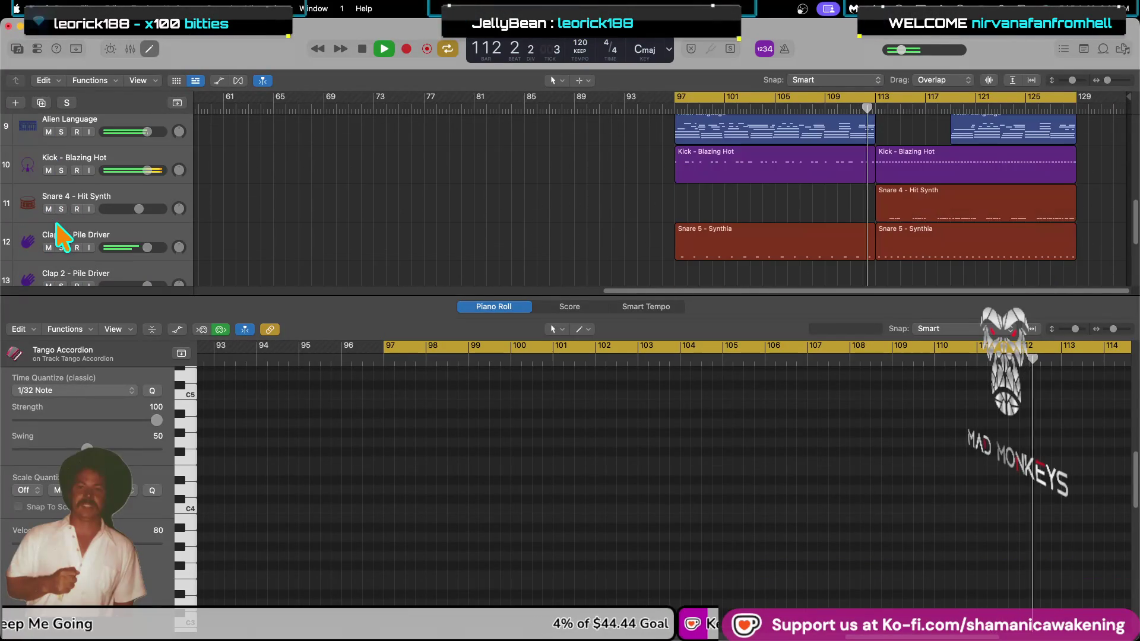
left_click(50, 248)
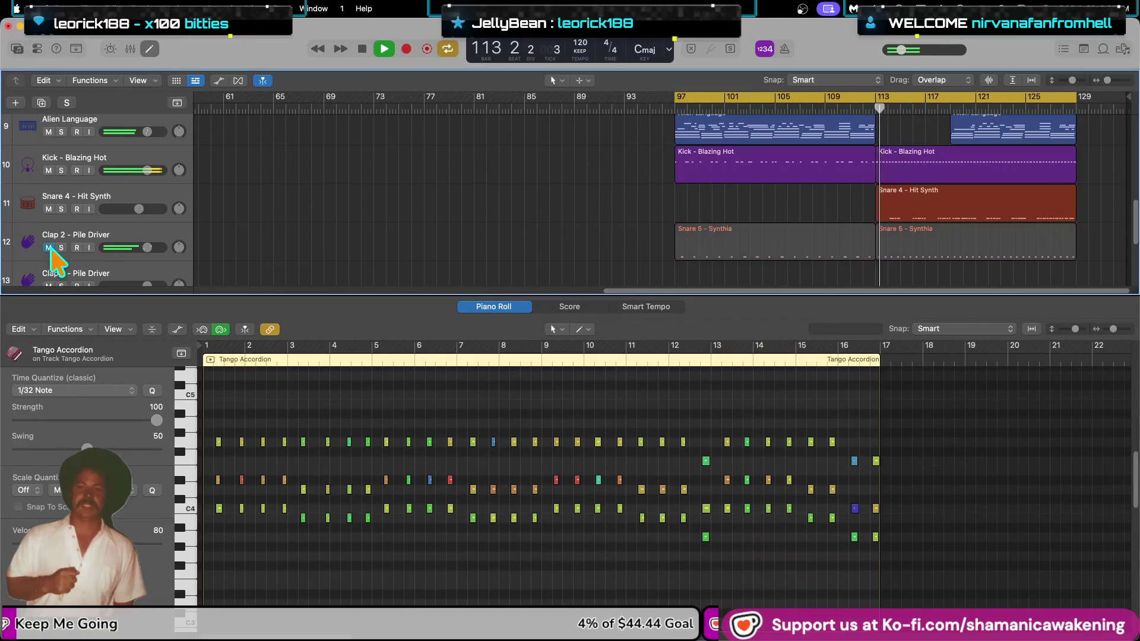
left_click(48, 208)
left_click(49, 170)
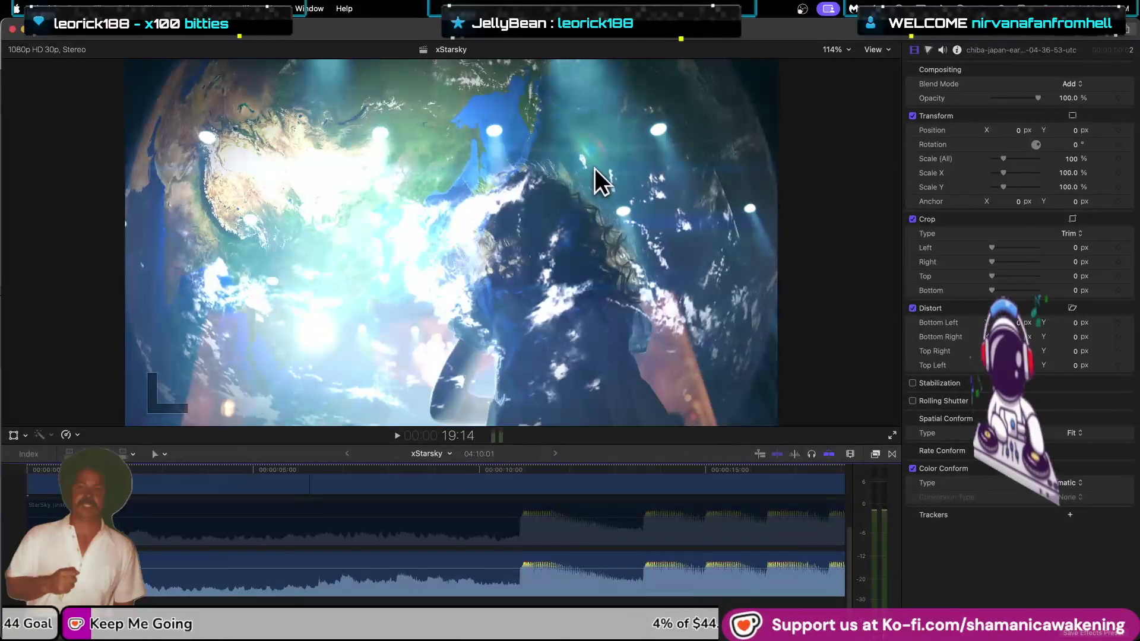
Preview the layered clips, zoom the timeline out, and undo to restore the connected overlay clips.
key("space")
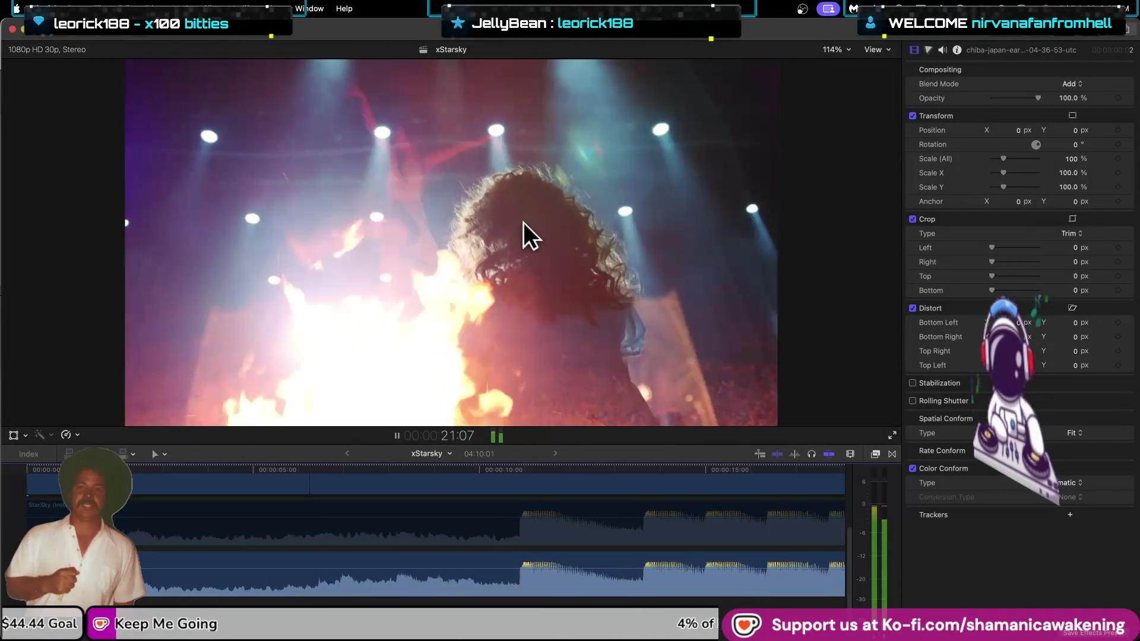
key("space")
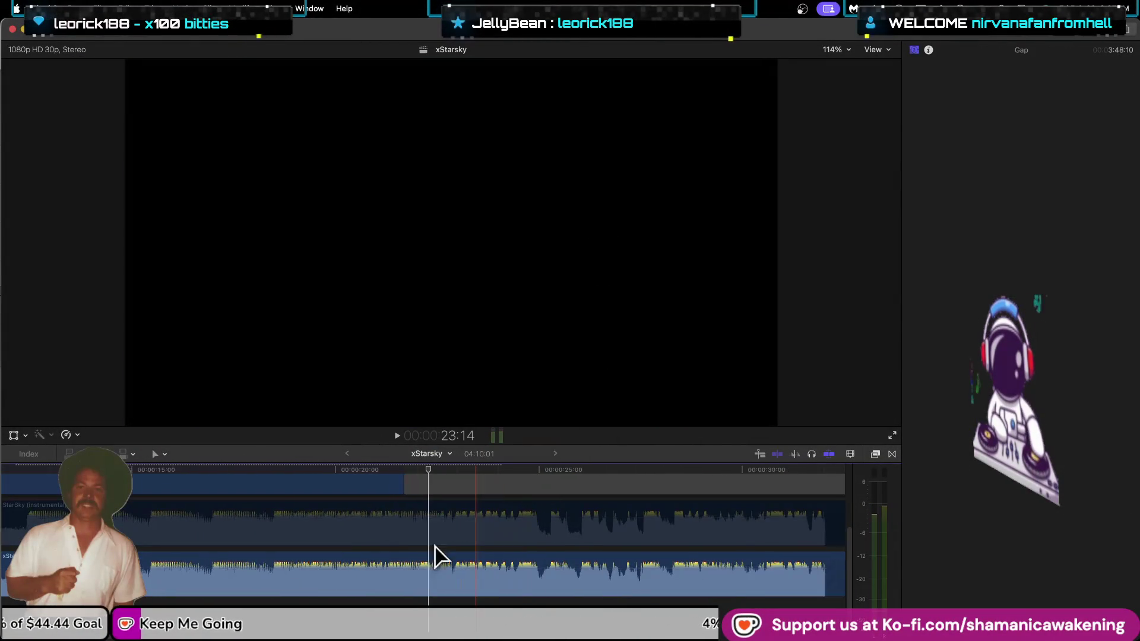
key("super+minus")
key("Up")
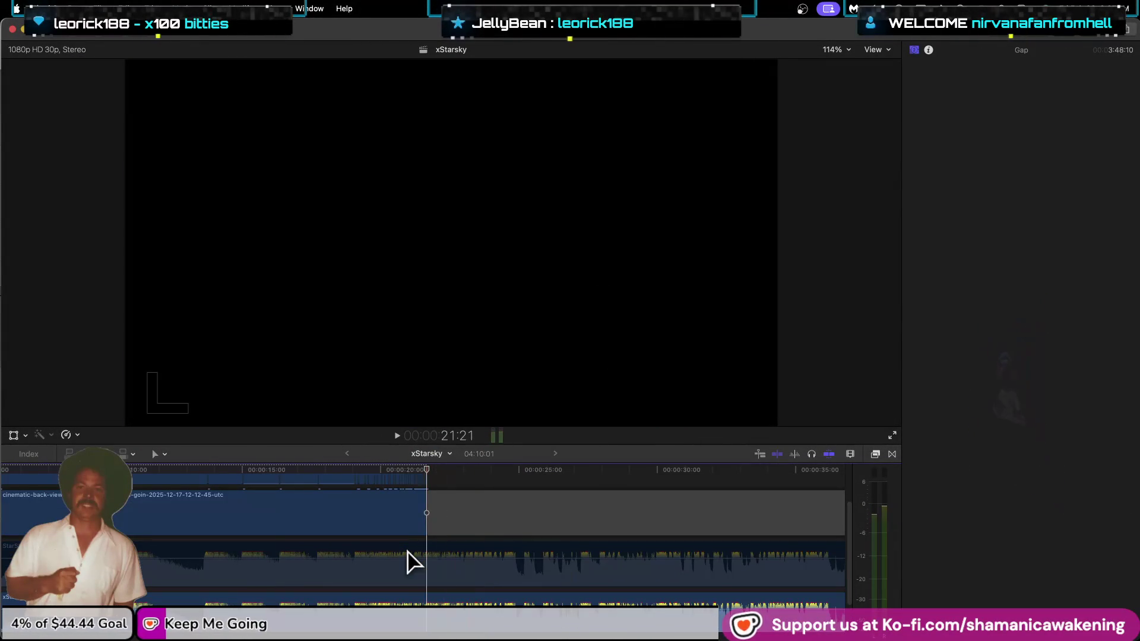
key("super+z")
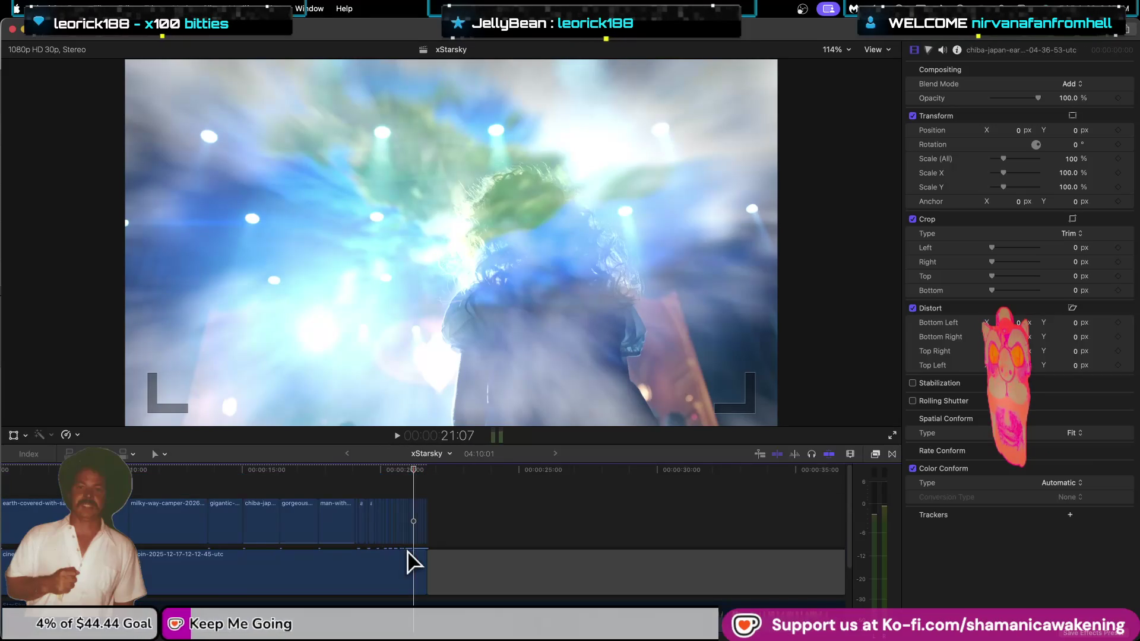
Play the night-Earth and concert composite from the timeline start, then bring Logic Pro forward.
left_click(39, 490)
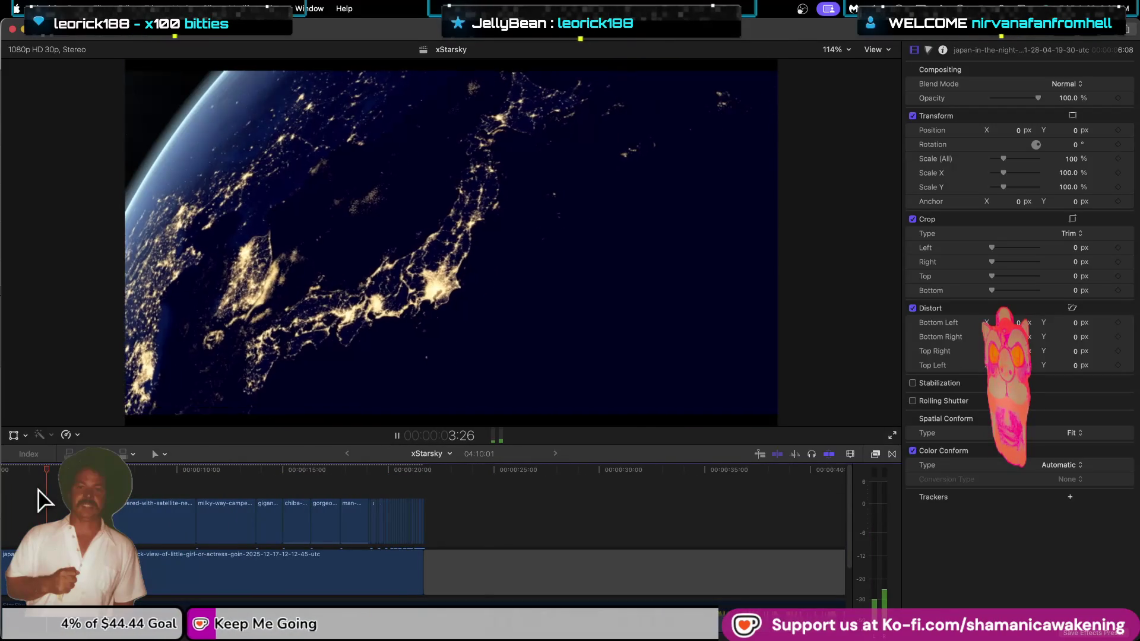
key("Home")
key("space")
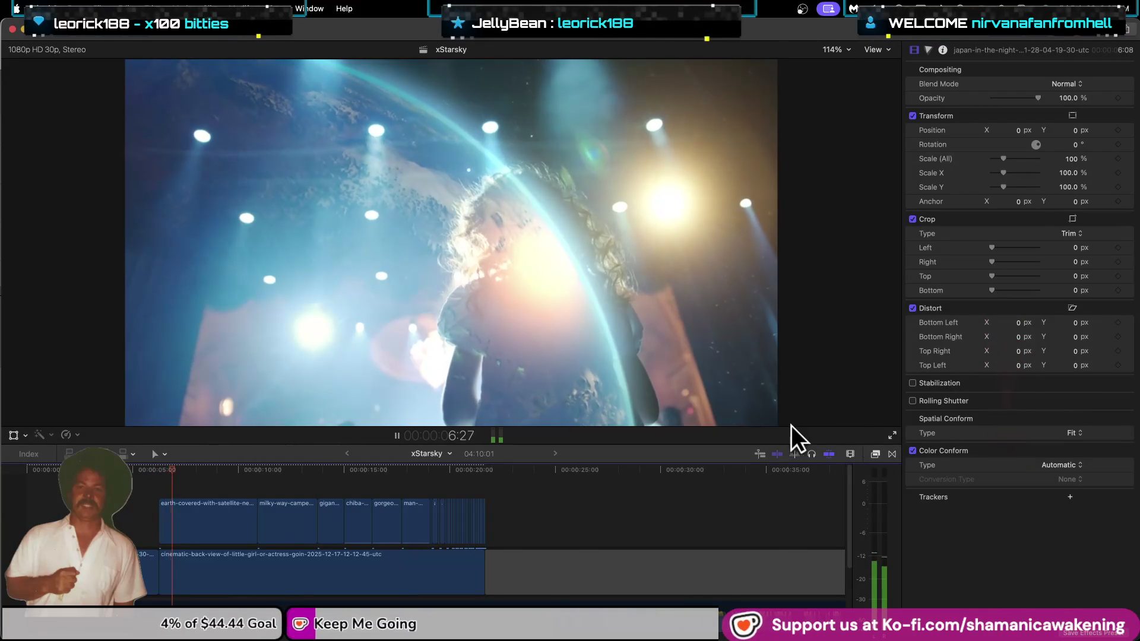
key("ctrl+Up")
left_click(758, 169)
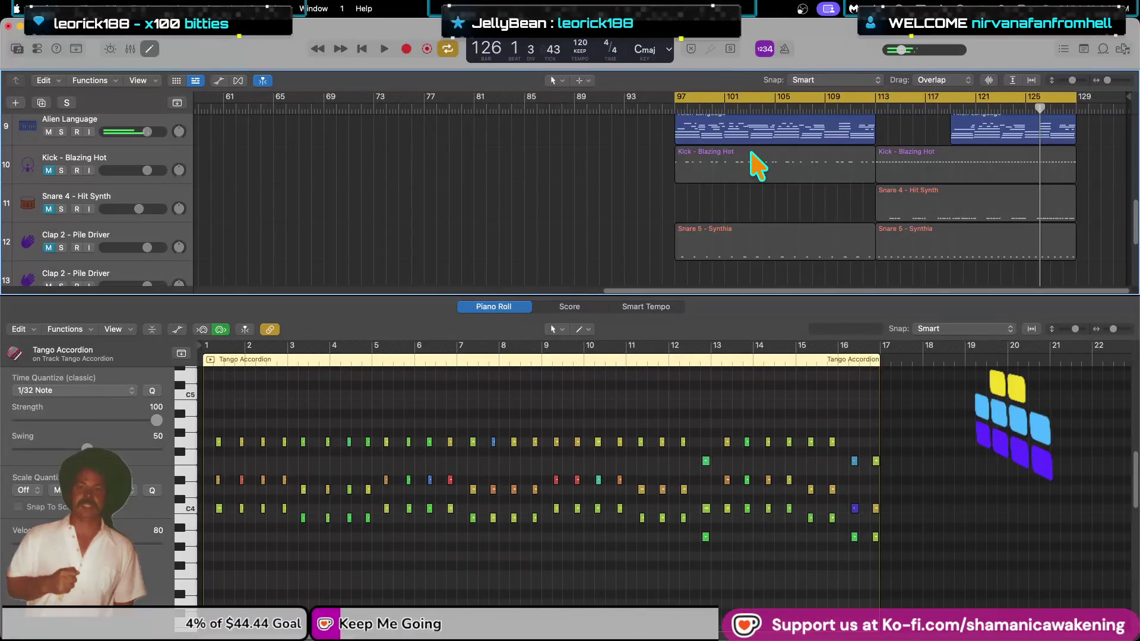
Bring the Final Cut Pro window back in front of Logic Pro via Mission Control.
key("ctrl+Up")
left_click(502, 225)
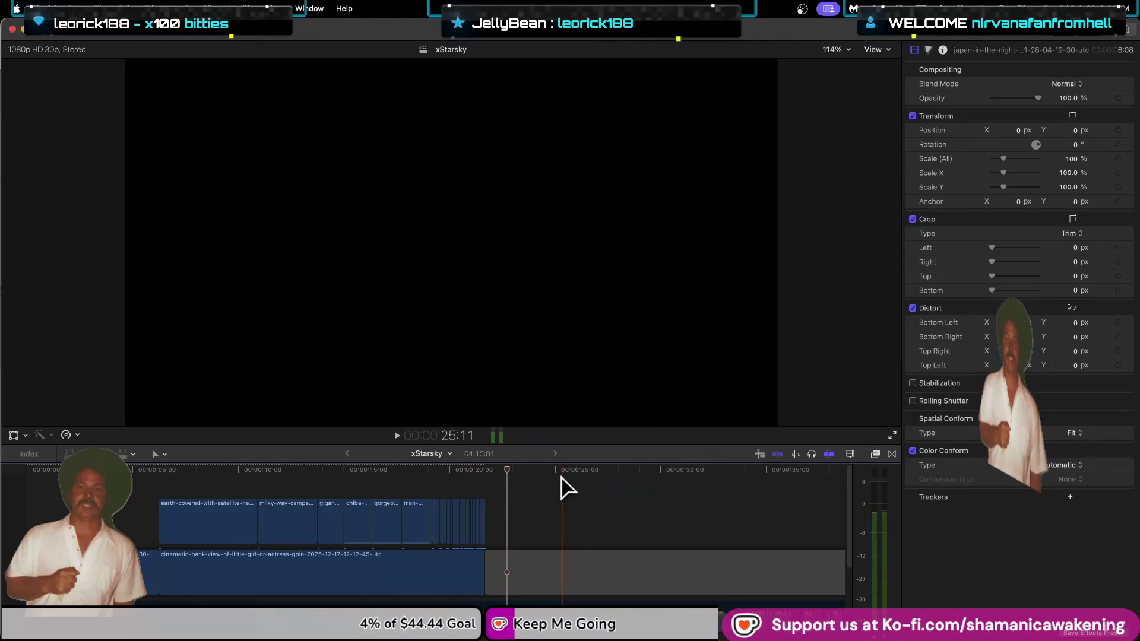
key("super+equal")
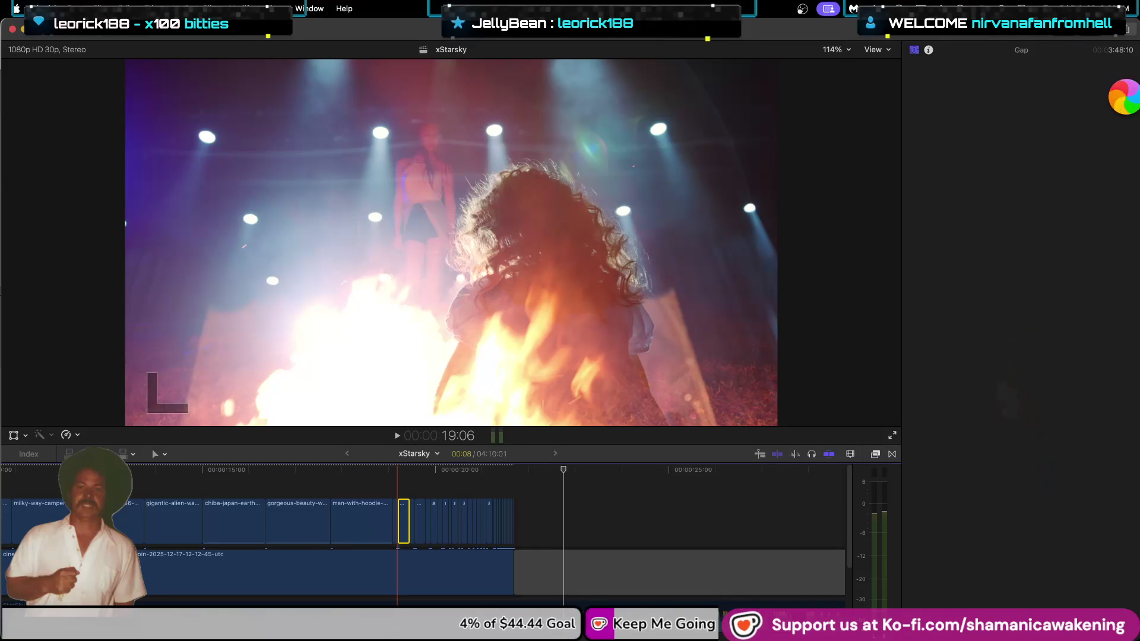
key("super+Tab")
key("super+Tab")
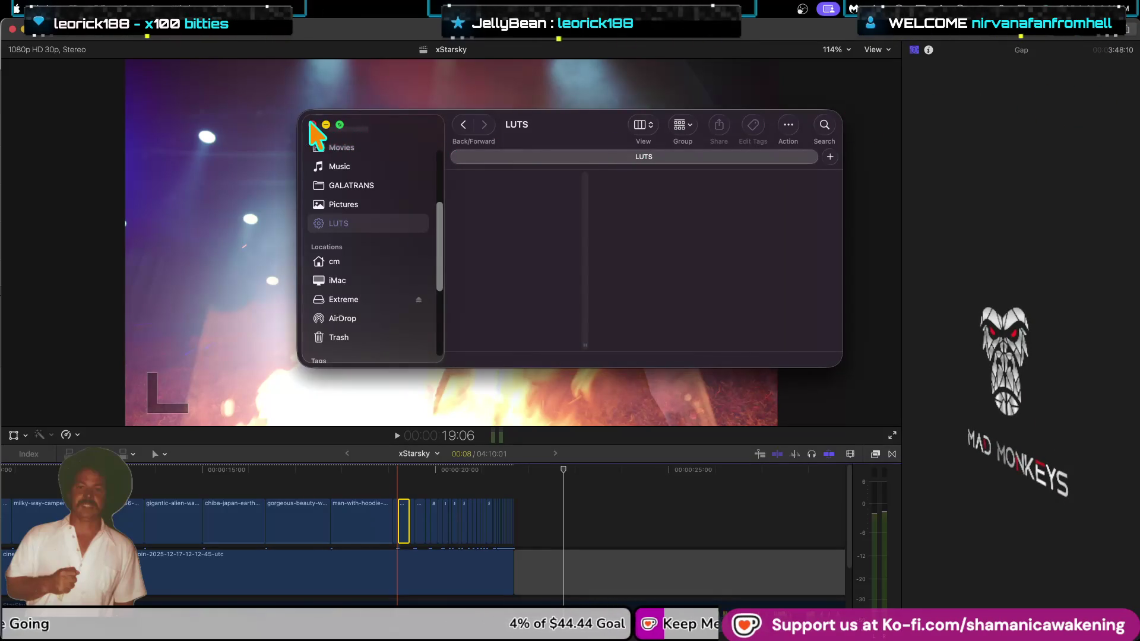
left_click(312, 125)
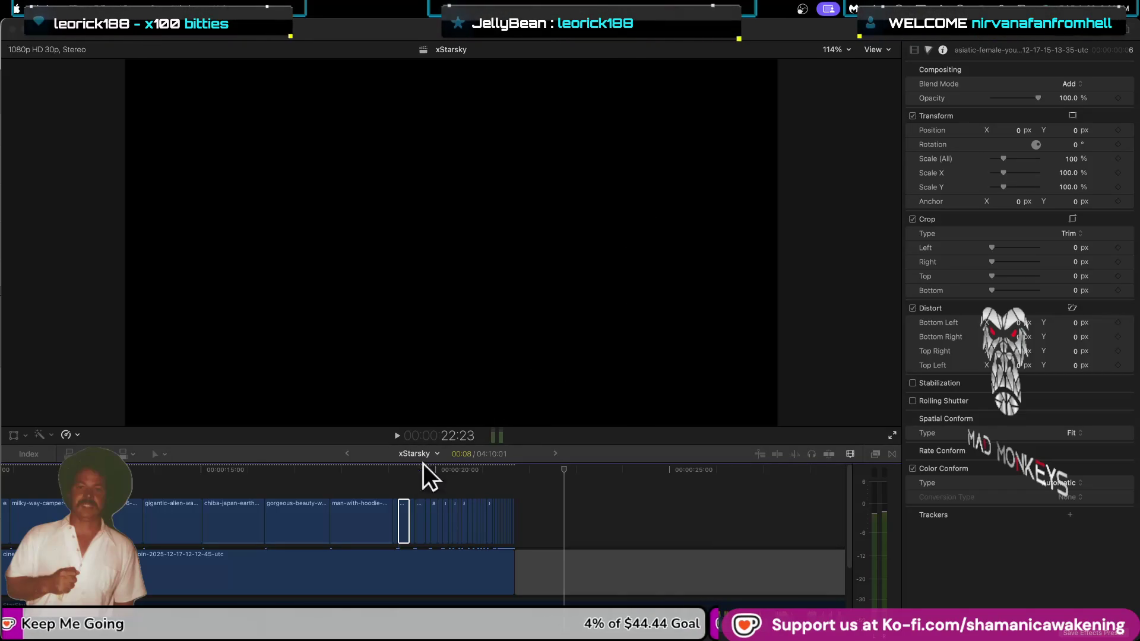
left_click(398, 489)
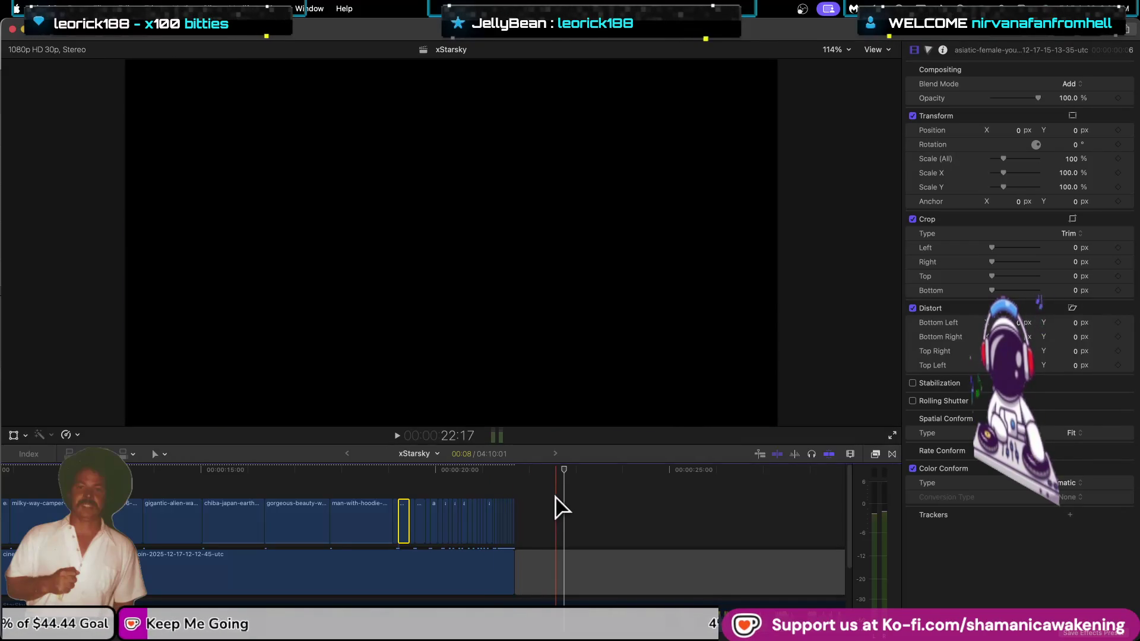
Place the playhead around 21:08 and zoom the timeline out.
scroll(562, 509, "down", 2)
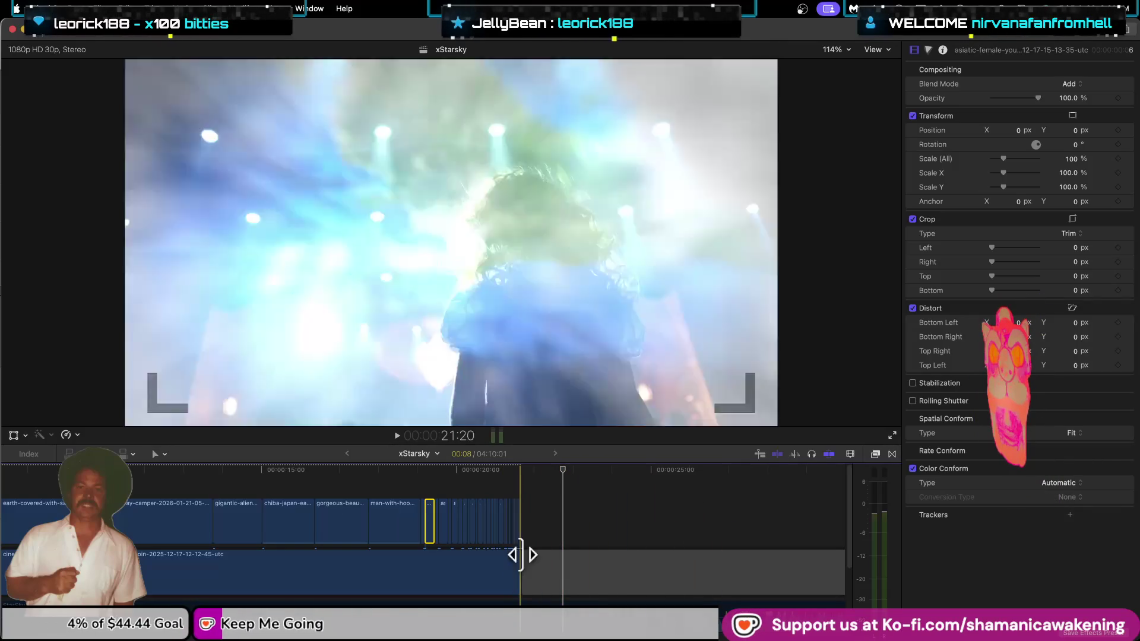
scroll(520, 517, "up", 5)
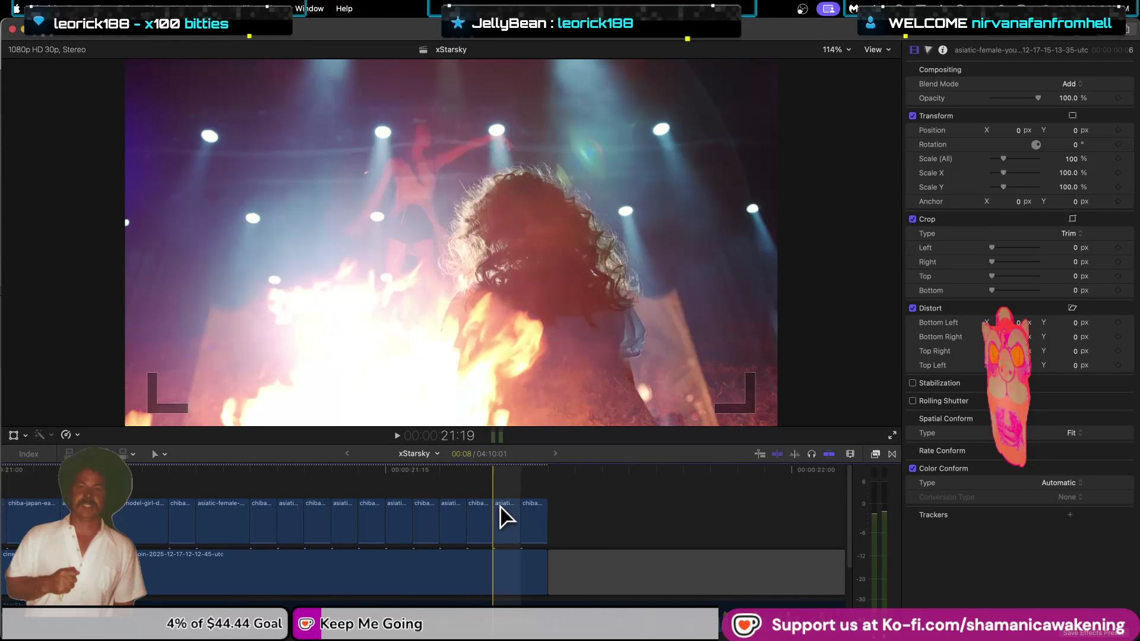
left_click(196, 517)
key("super+minus")
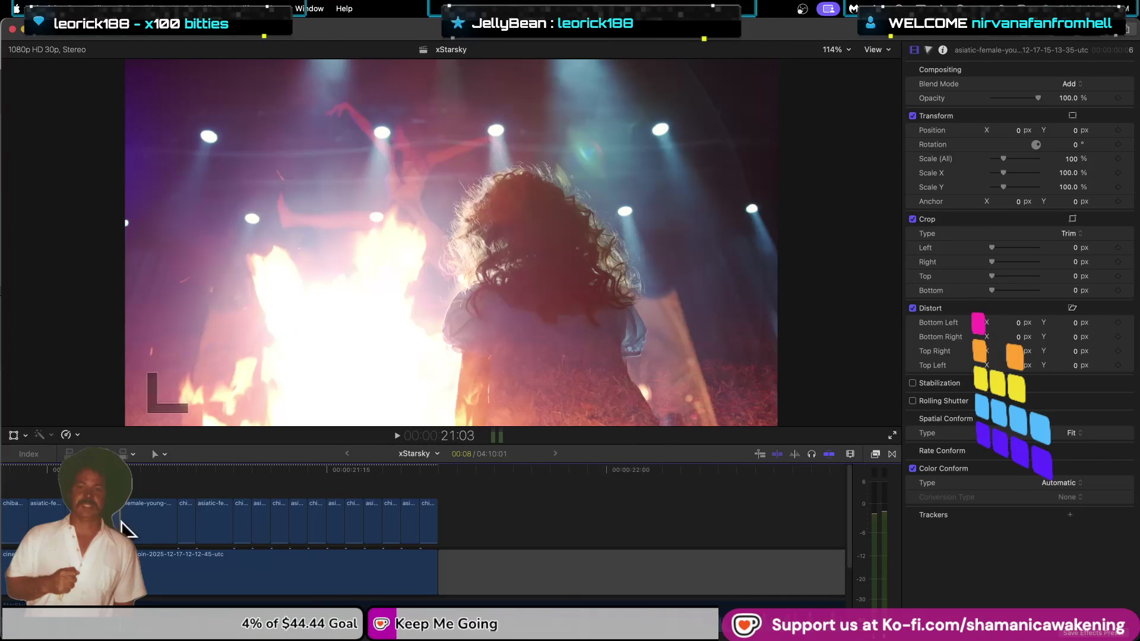
mouse_move(3, 532)
key("super+minus")
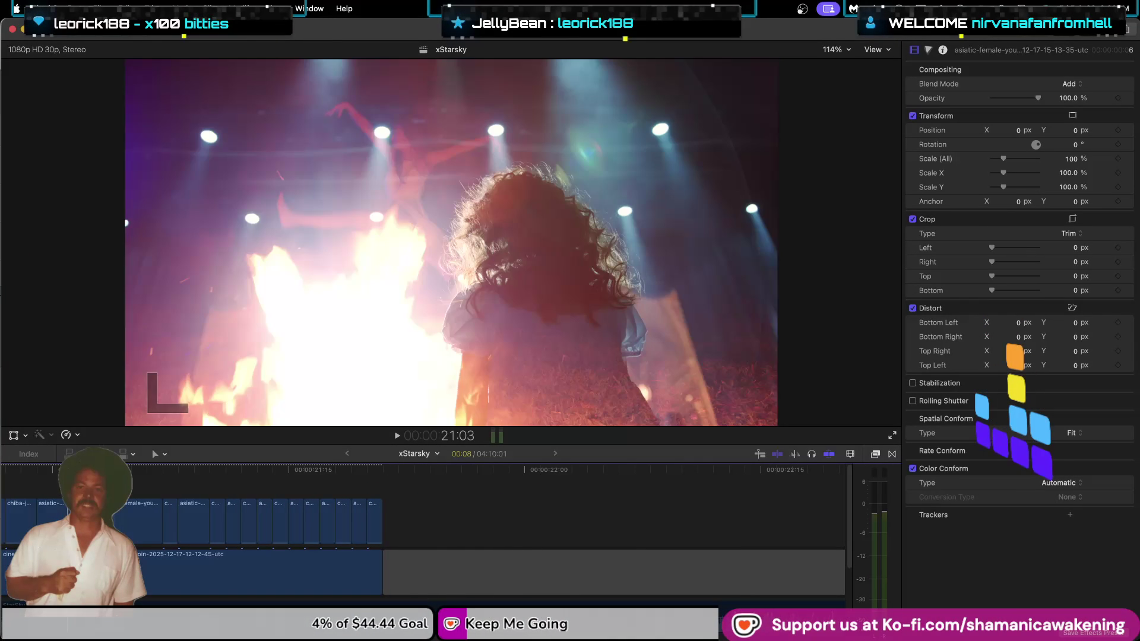
Select the dancing-model clip at 19:03 and show its 3840 × 2160 ProRes 422 info.
scroll(346, 517, "left", 5)
left_click(347, 470)
key("Up")
key("Up")
key("Down")
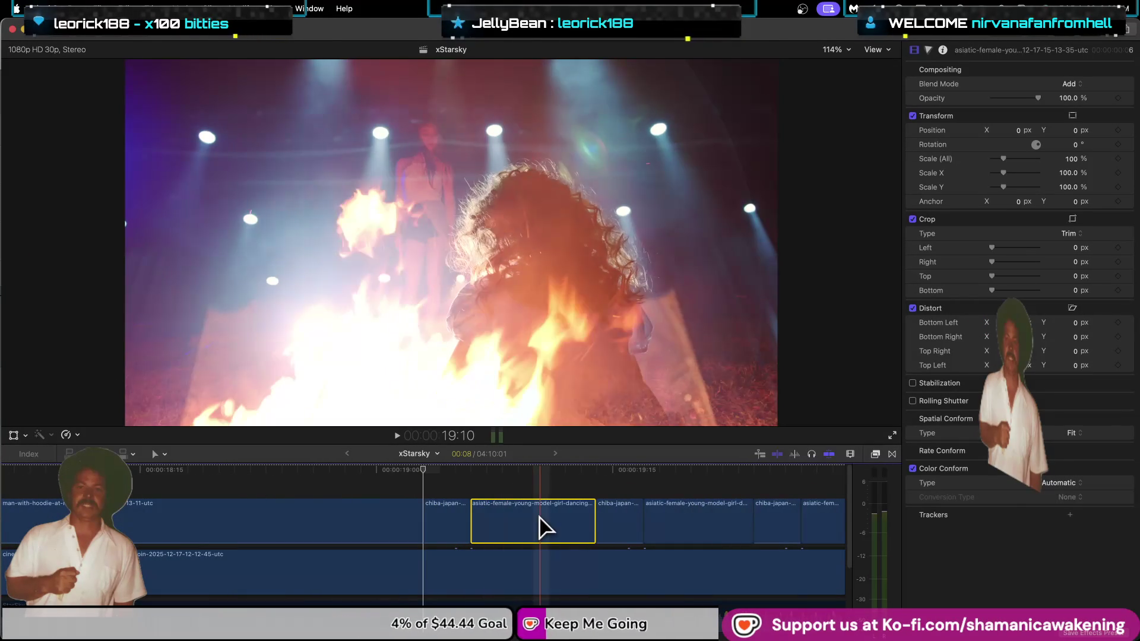
scroll(499, 525, "down", 3)
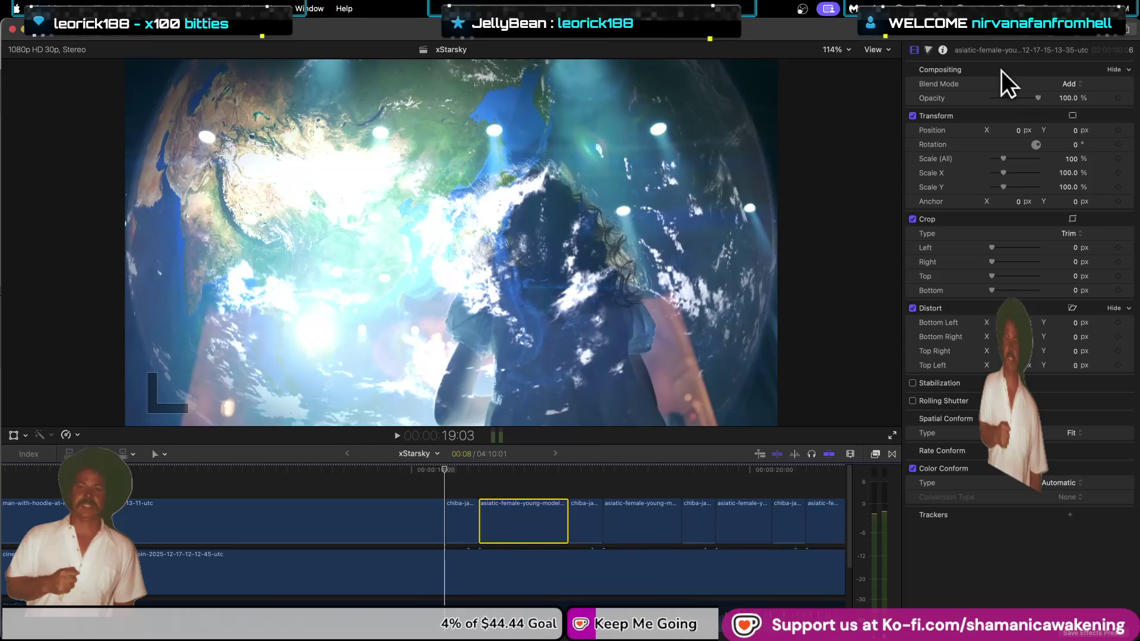
left_click(942, 51)
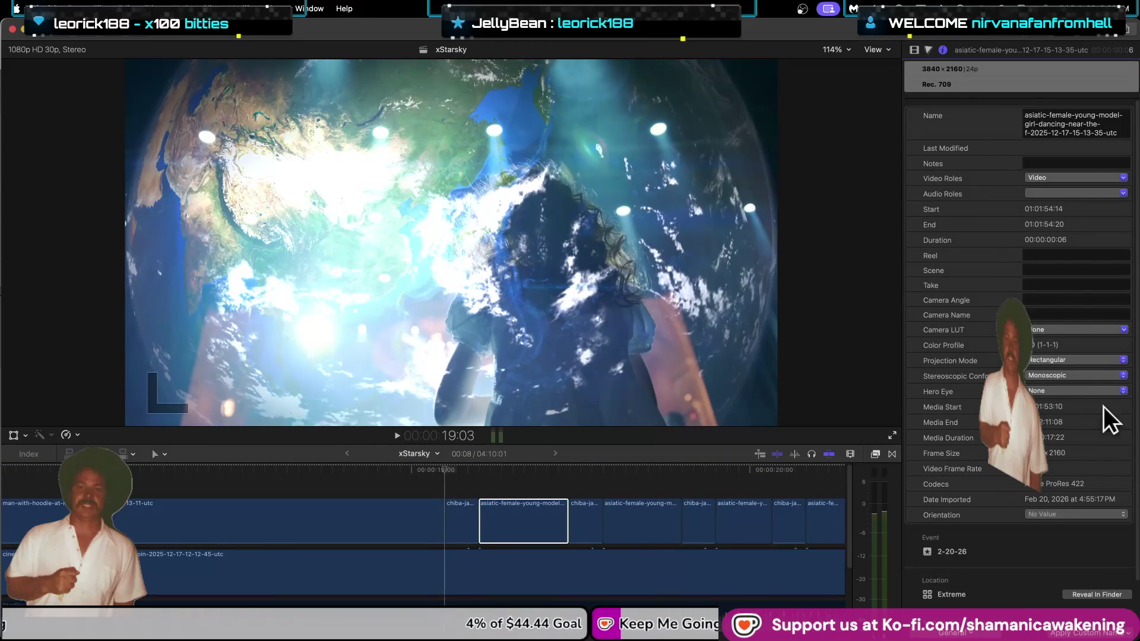
Load 65 Point Cube_1.cube as the dancing clip's custom camera LUT.
left_click(1089, 330)
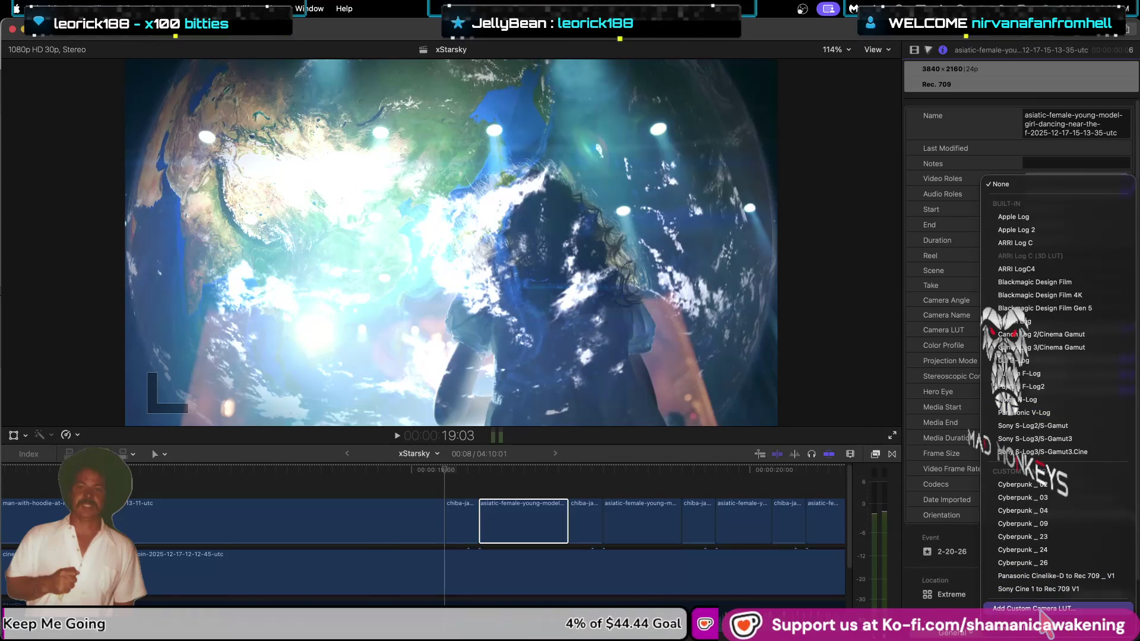
left_click(1041, 613)
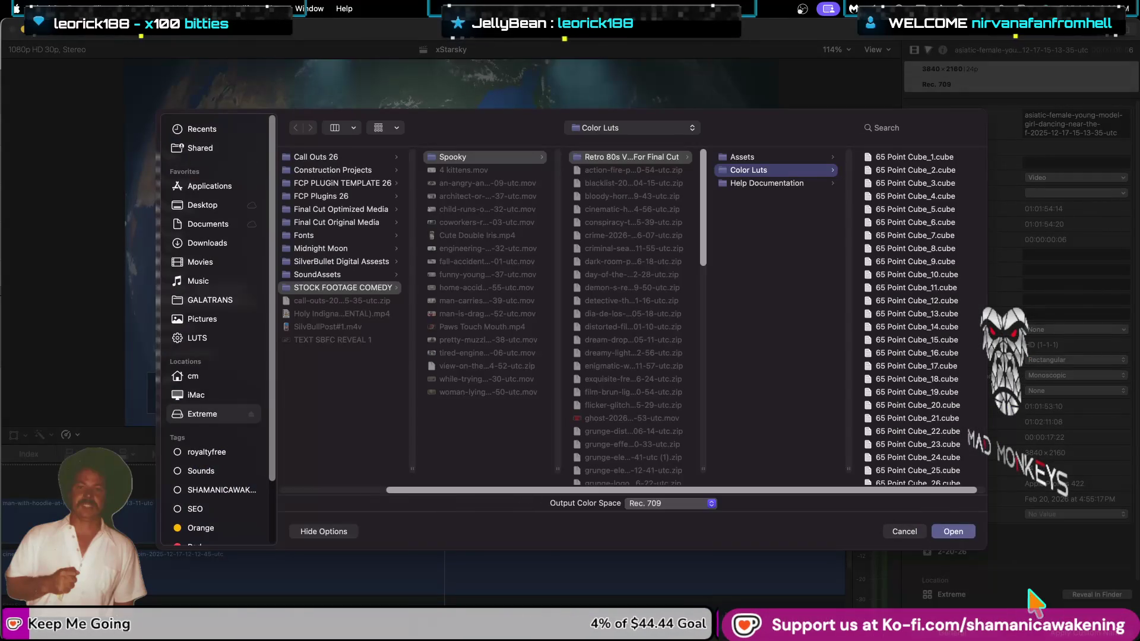
left_click(918, 158)
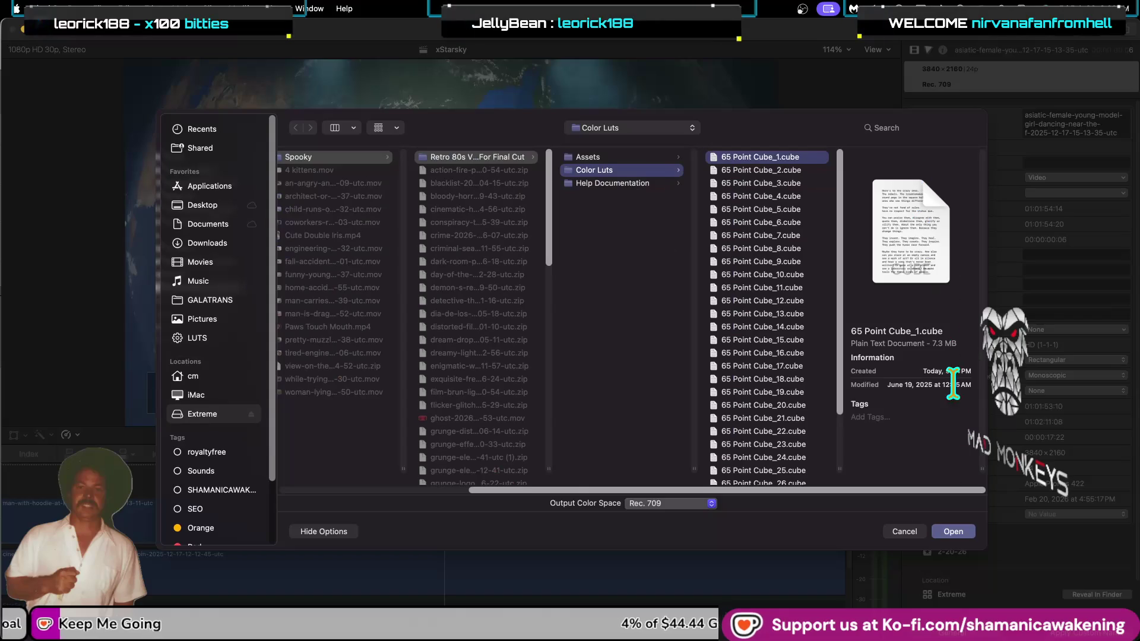
left_click(949, 532)
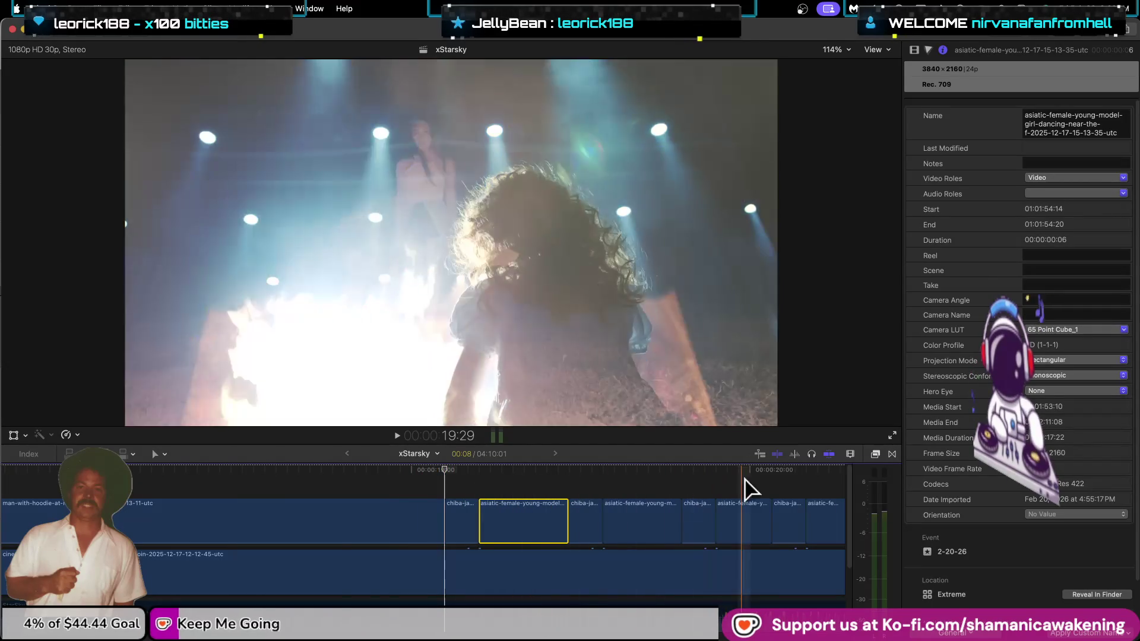
Scroll the timeline to its start and open the custom camera LUT chooser at Color Luts.
scroll(23, 499, "left", 10)
scroll(24, 501, "up", 5)
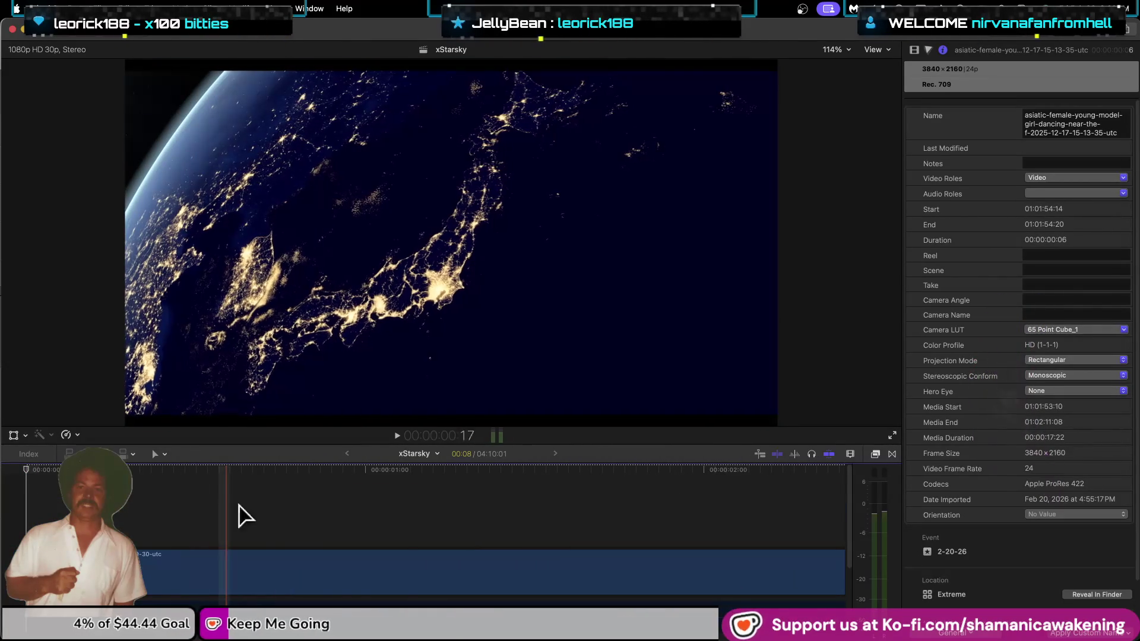
left_click(1099, 330)
left_click(1097, 334)
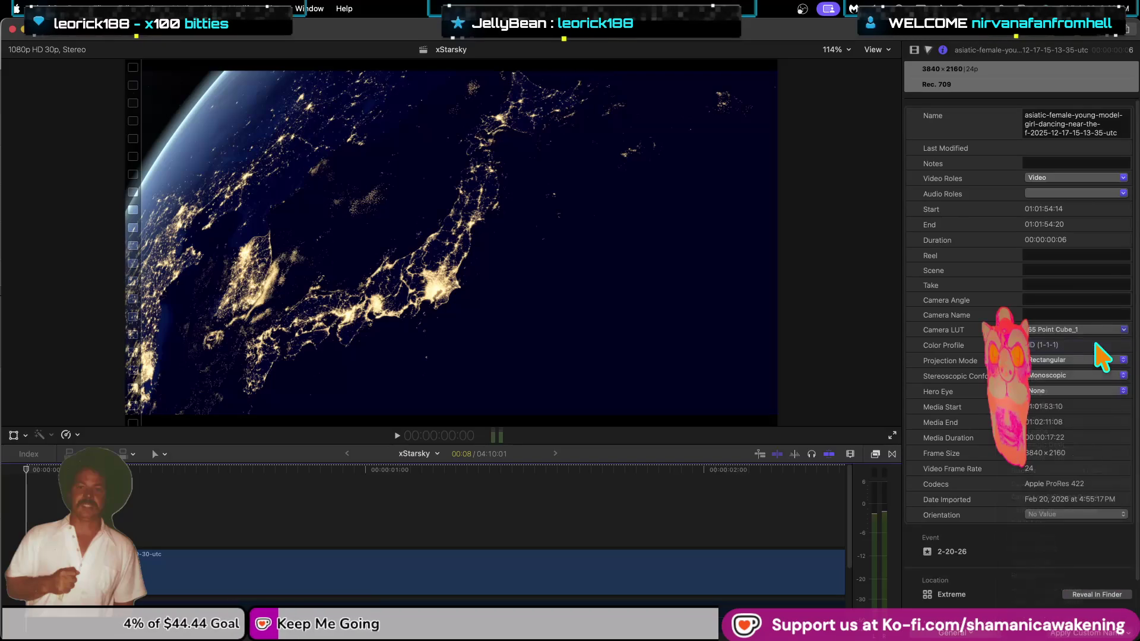
left_click(1102, 332)
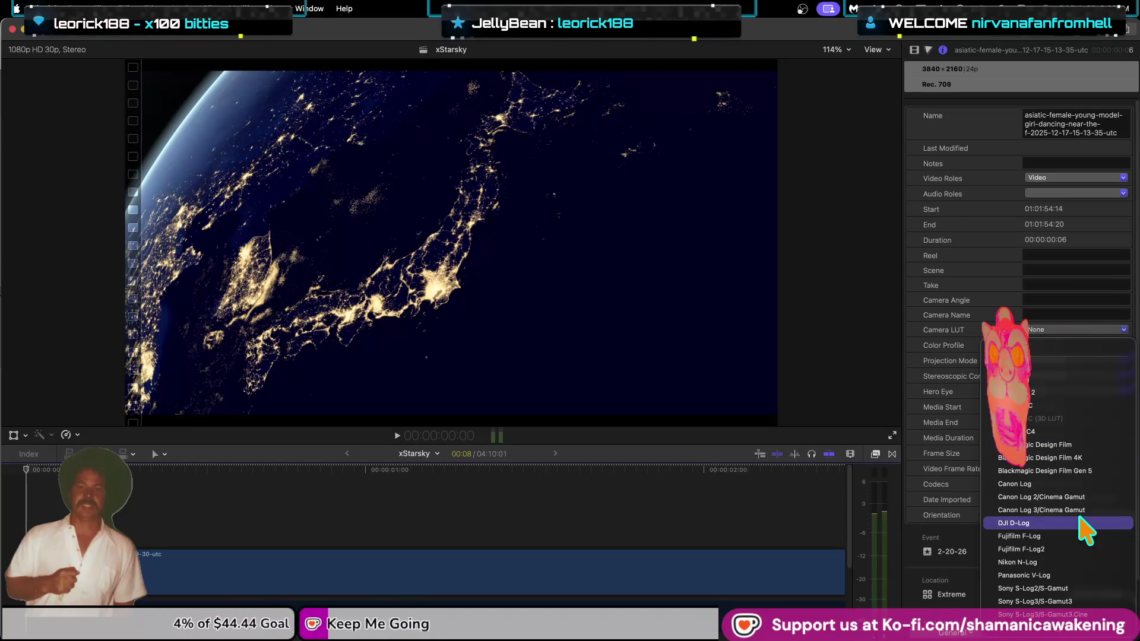
scroll(1084, 541, "down", 5)
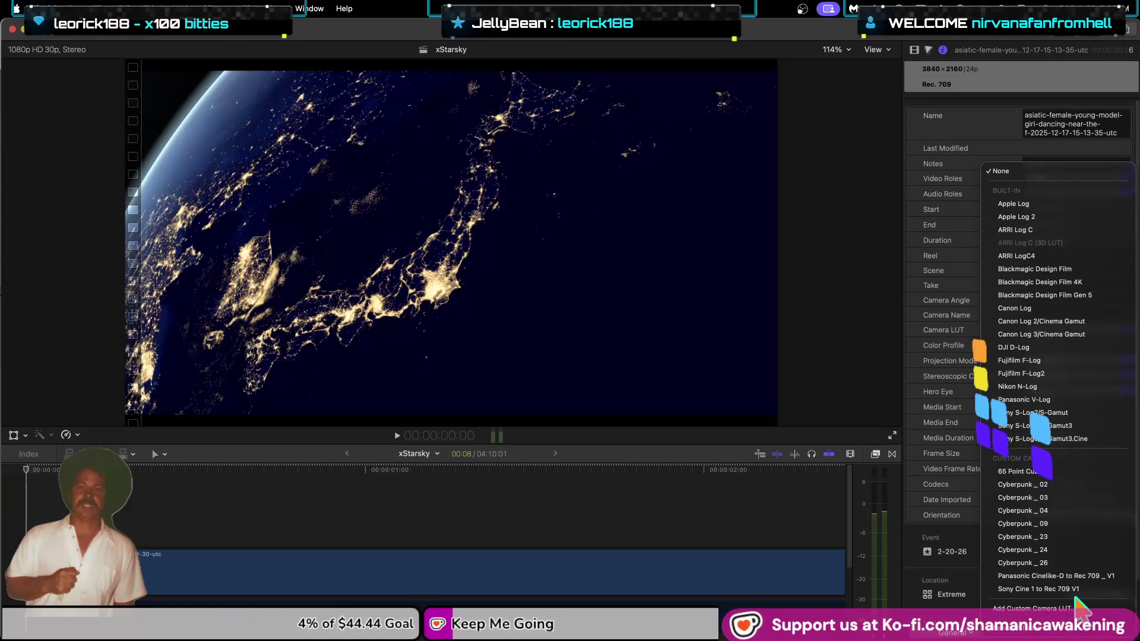
left_click(1069, 608)
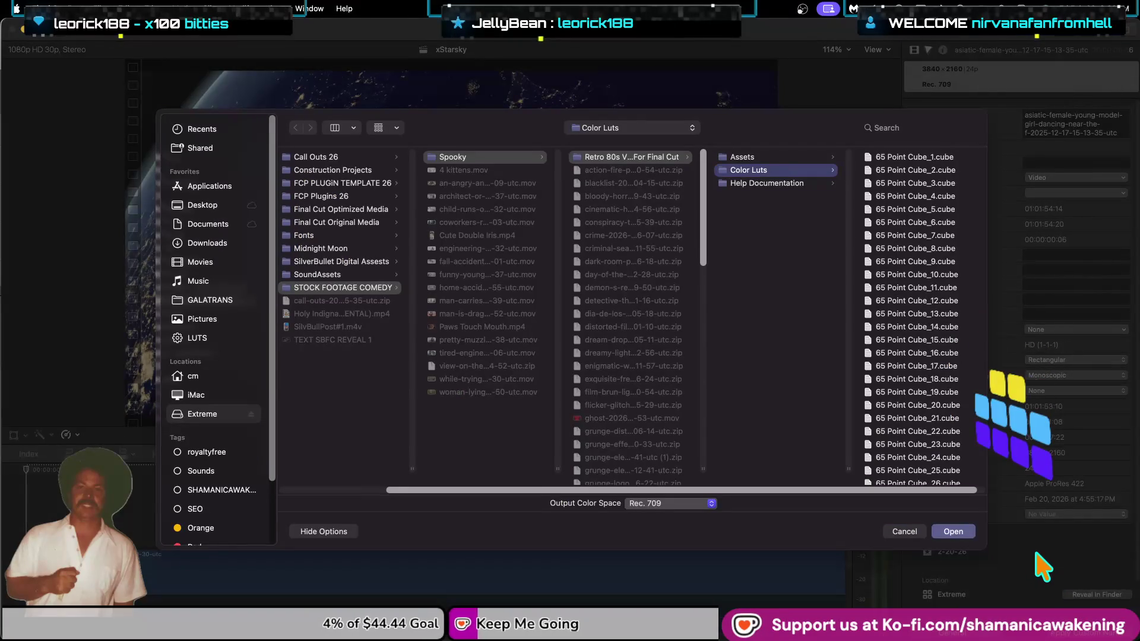
Load 65 Point Cube_4.cube as the clip's camera LUT, then reopen the Camera LUT list.
left_click(931, 199)
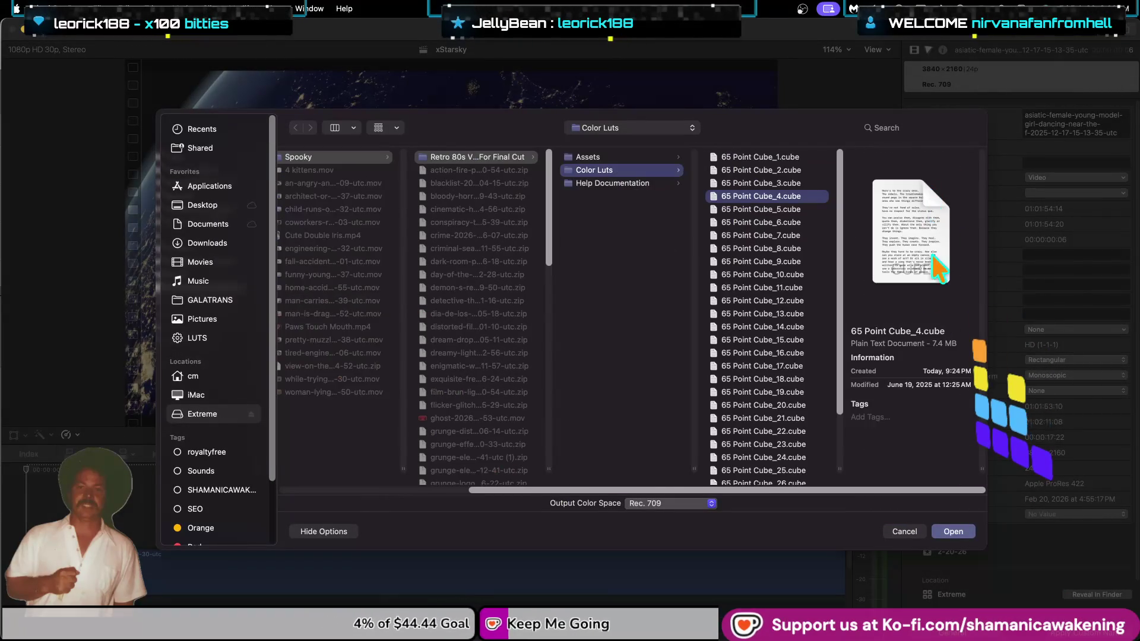
left_click(959, 532)
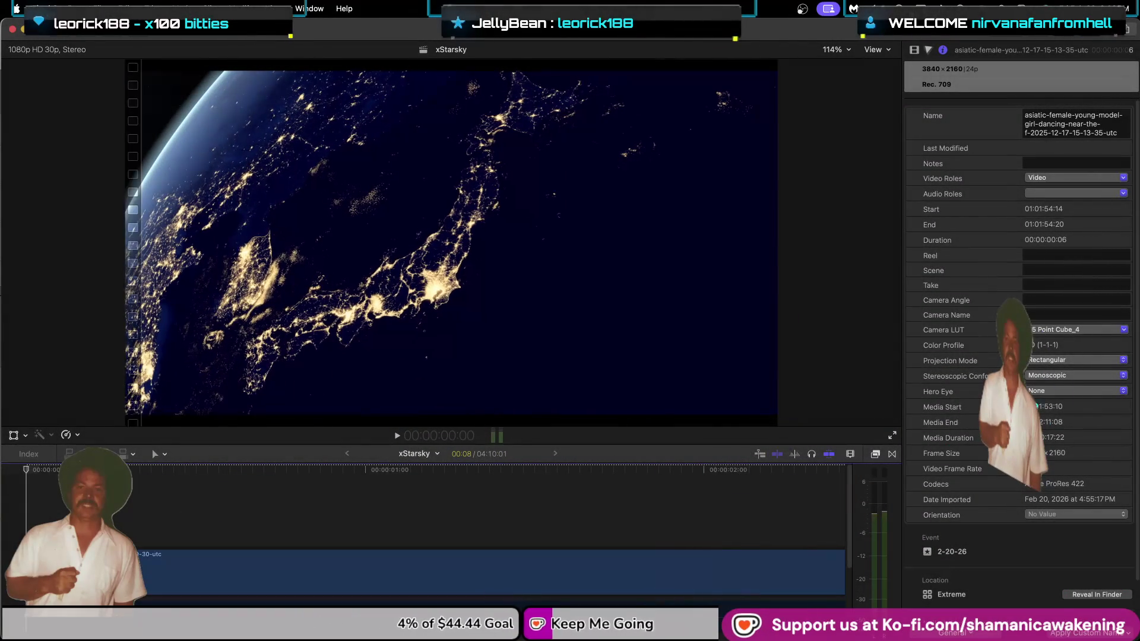
left_click(1062, 329)
left_click(1052, 347)
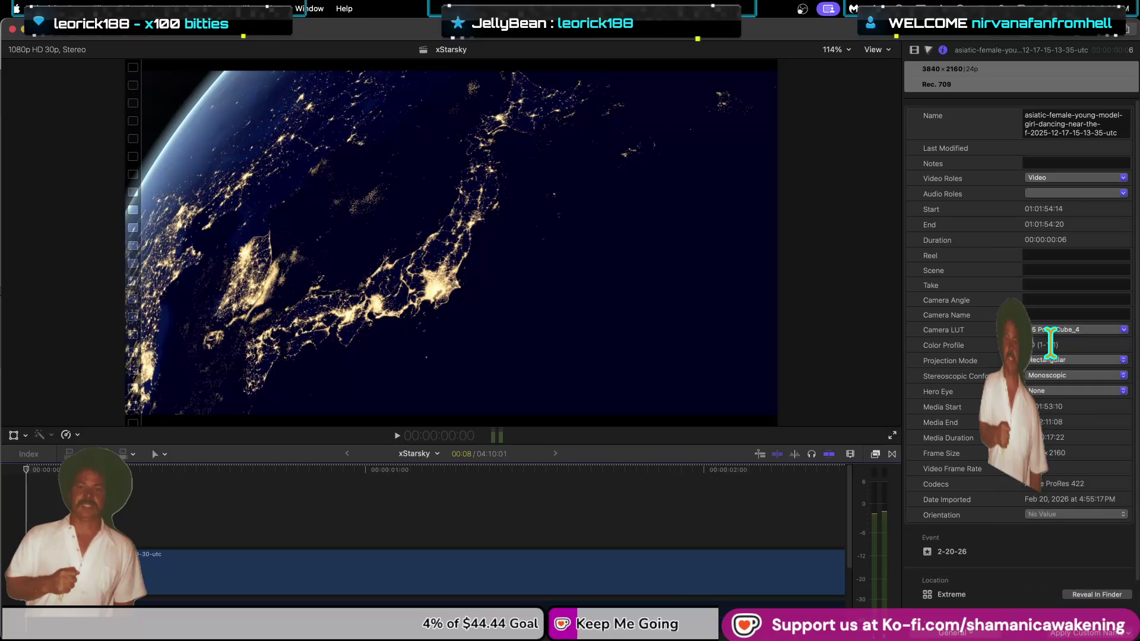
left_click(1056, 329)
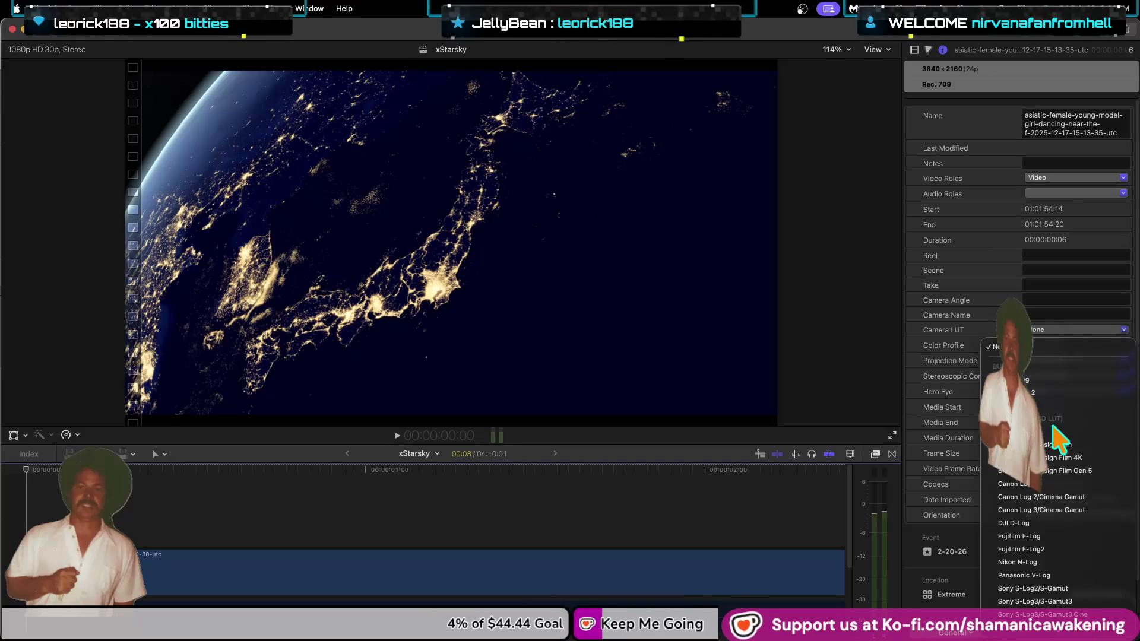